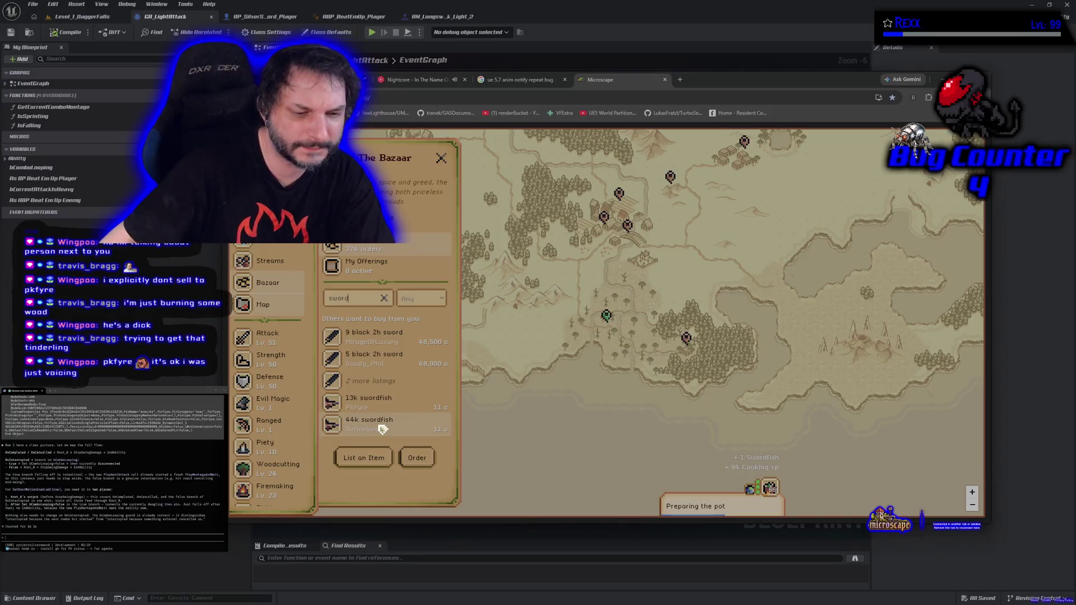
Step: Close the Bazaar panel and the Microscape tab, switch to the anim notify search, then minimize Chrome
left_click(441, 159)
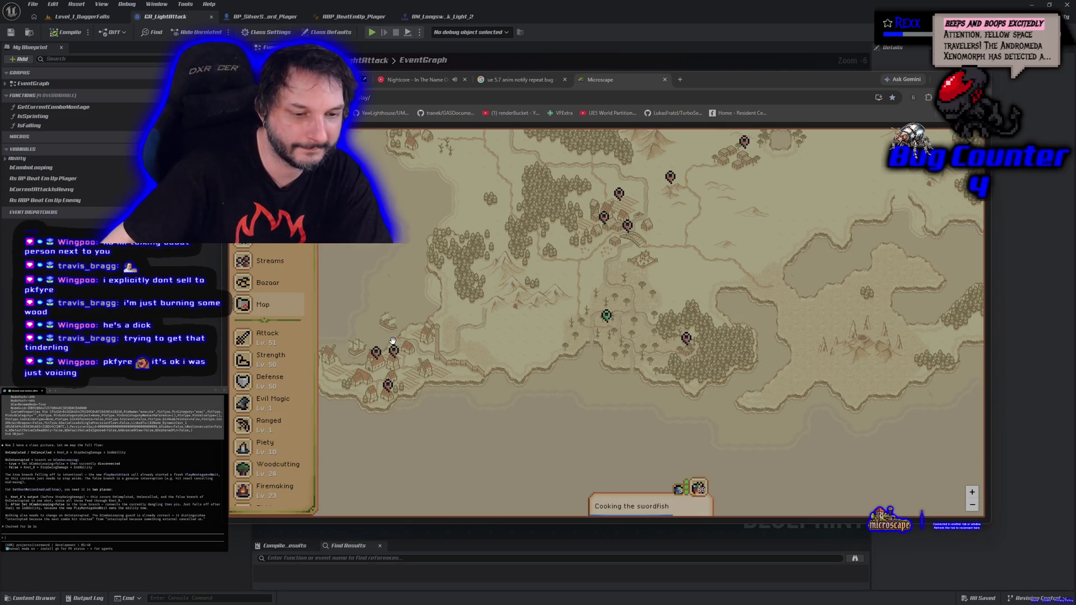
left_click(665, 82)
left_click_drag(491, 82, 432, 91)
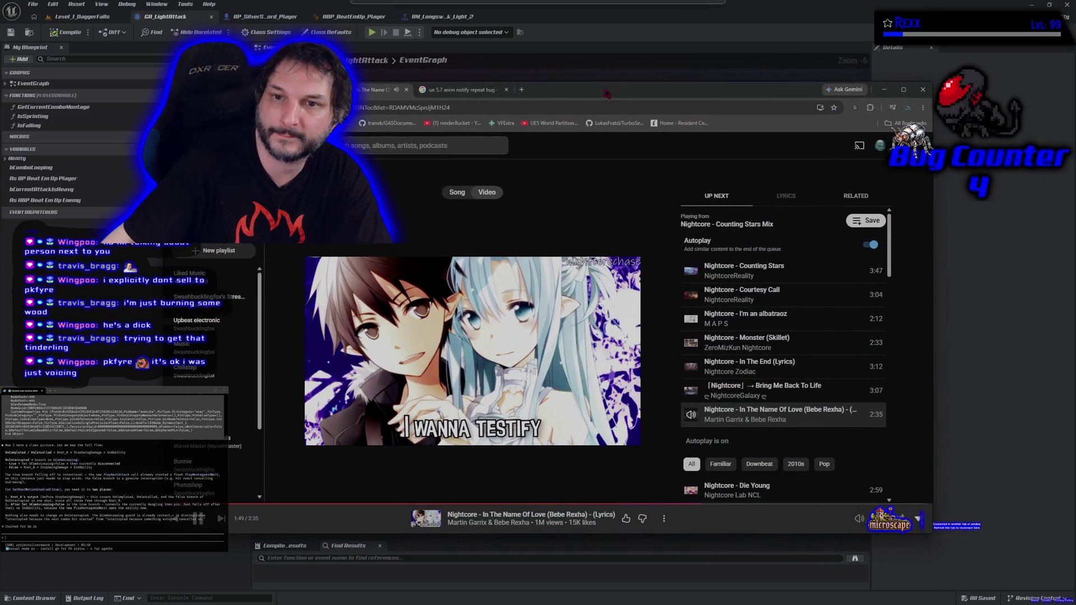
left_click(432, 90)
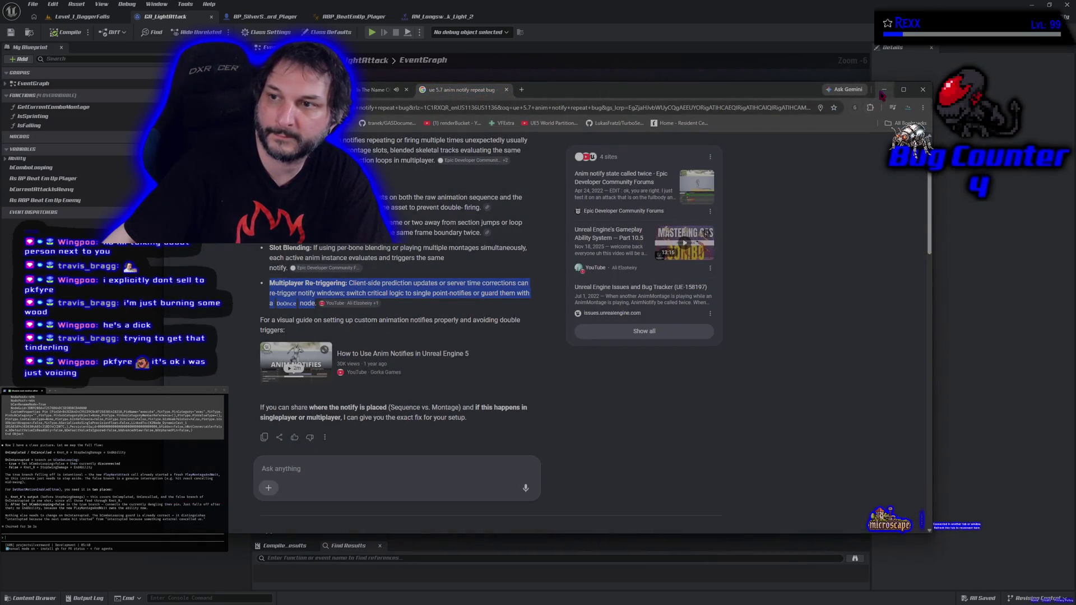
left_click(884, 90)
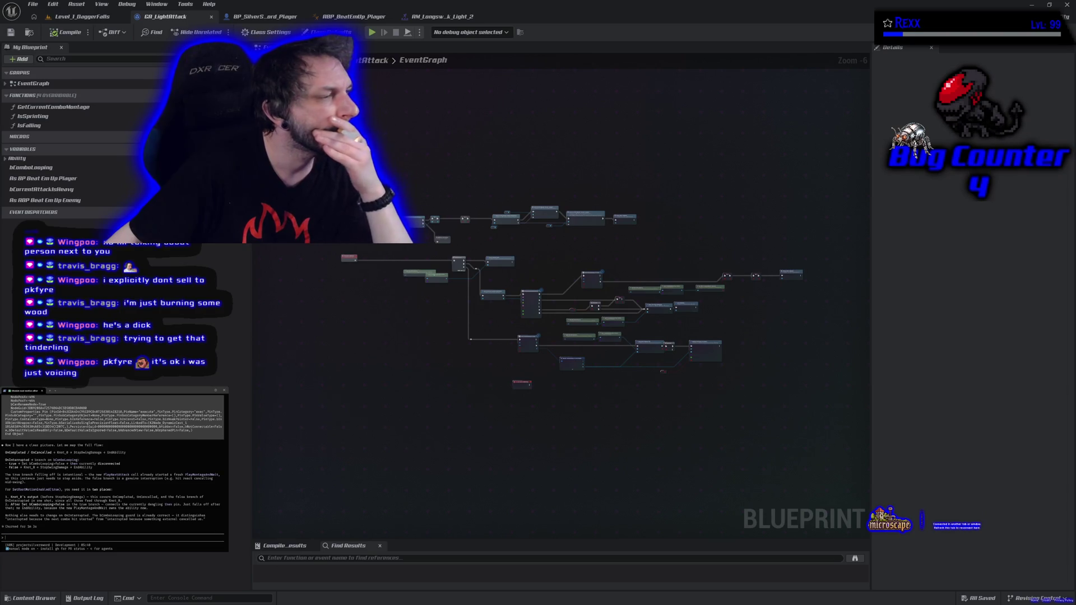
Step: Zoom the EventGraph to 1:1 and centre the Combo Looping Branch, Stop Swing Damage and End Ability nodes
scroll(558, 331, "up", 7)
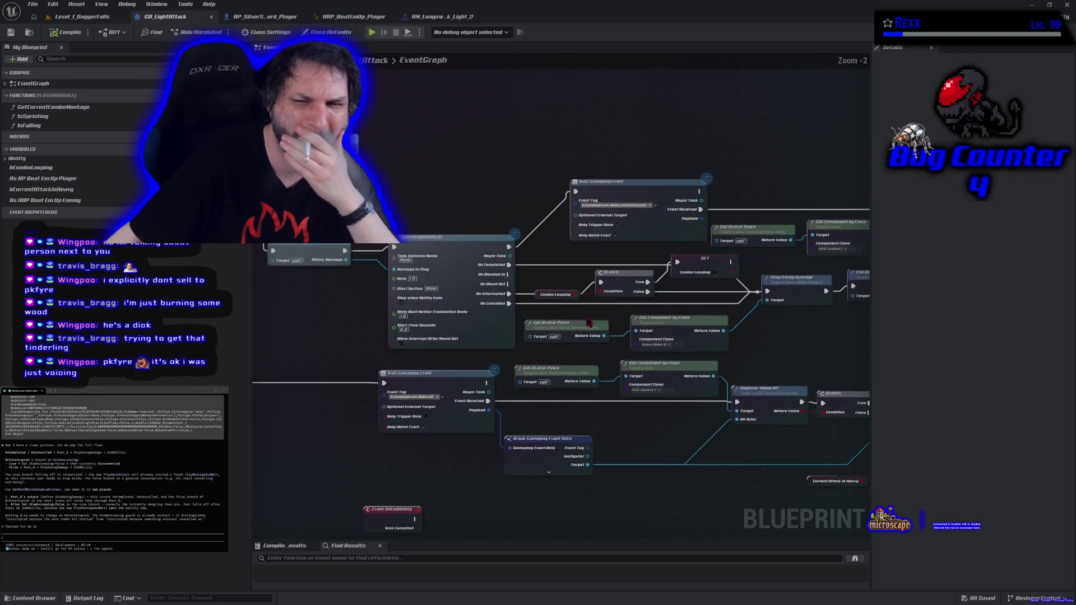
mouse_move(558, 331)
left_mouse_down()
mouse_move(374, 322)
mouse_move(376, 302)
left_mouse_up()
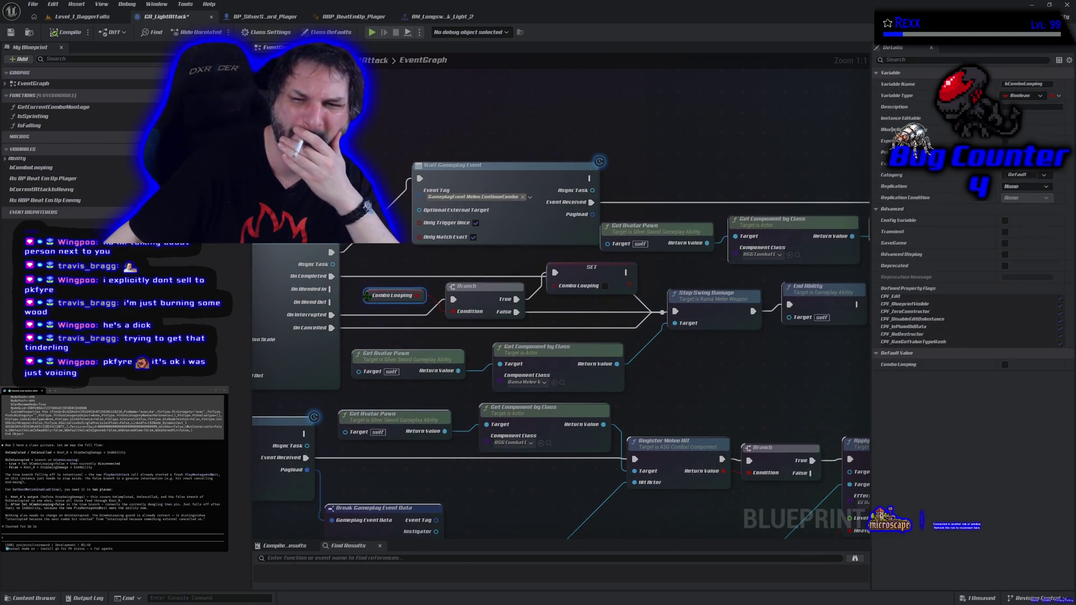
mouse_move(443, 350)
left_mouse_down()
mouse_move(382, 346)
mouse_move(434, 343)
left_mouse_up()
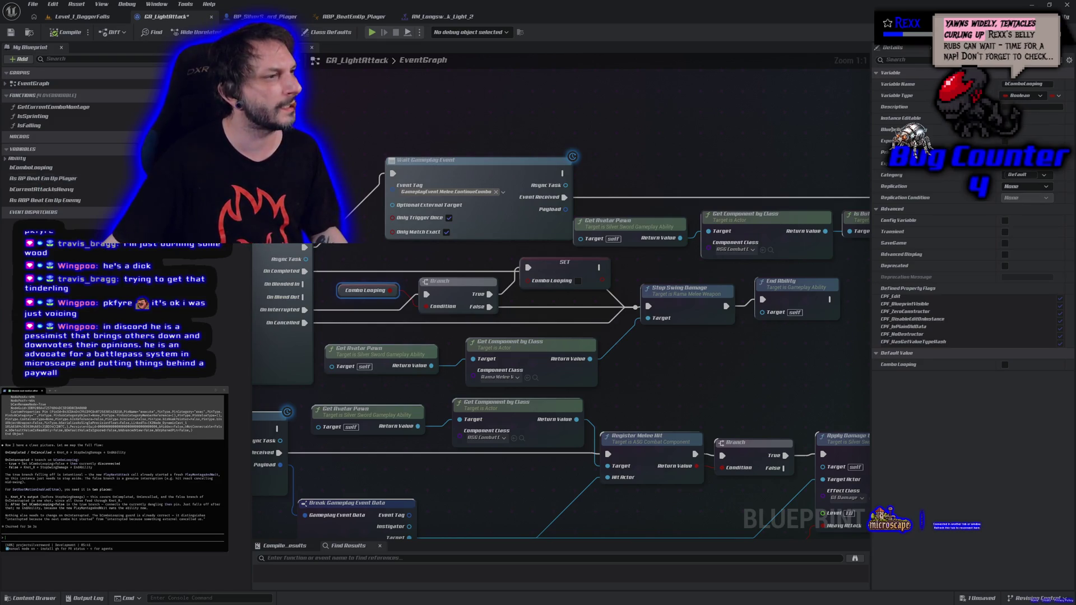
Step: Tell the agent 'enemies also use this ability btw', then reject its proposed file edit
type("ene")
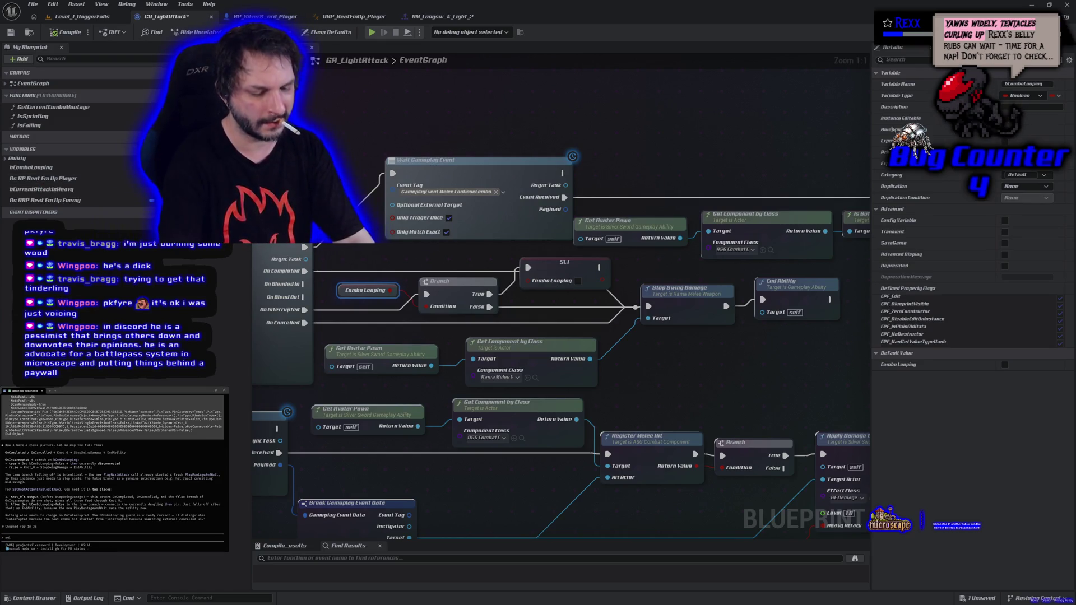
type("mies also ")
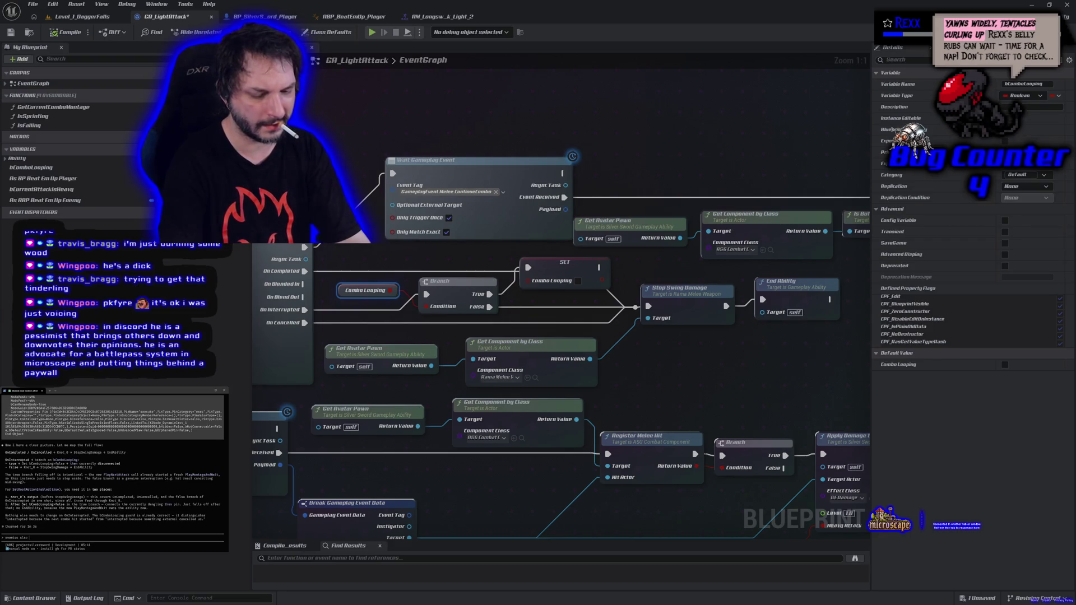
type("use this abil")
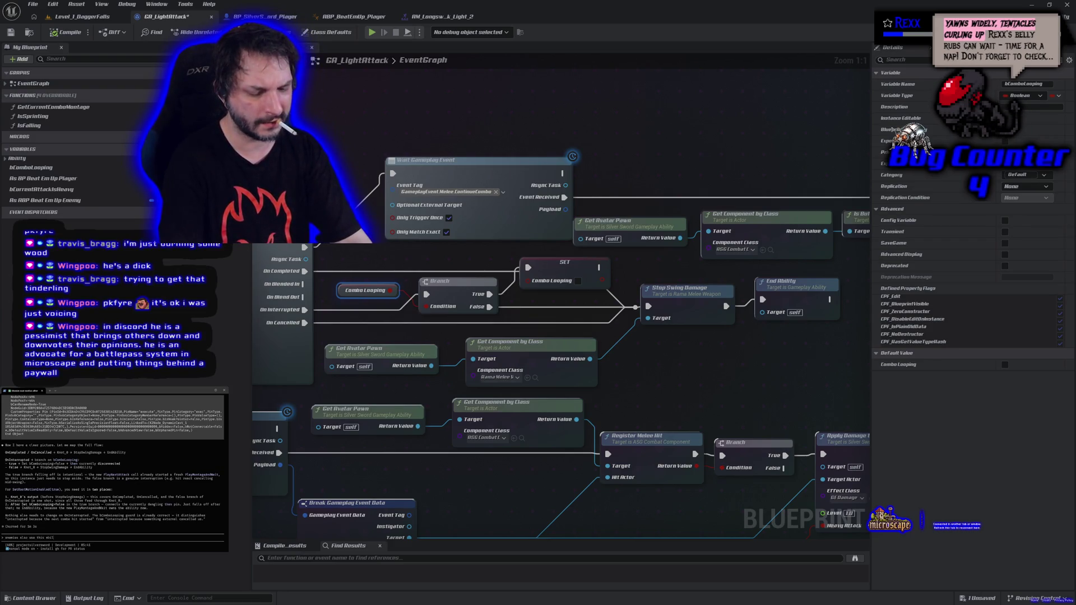
type("ity btw")
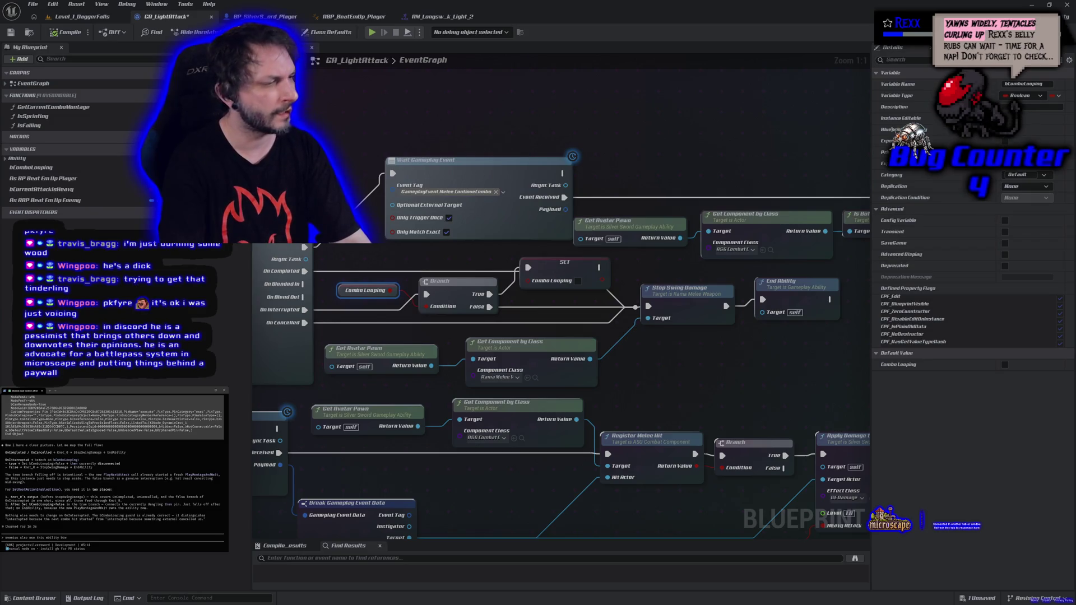
key("Return")
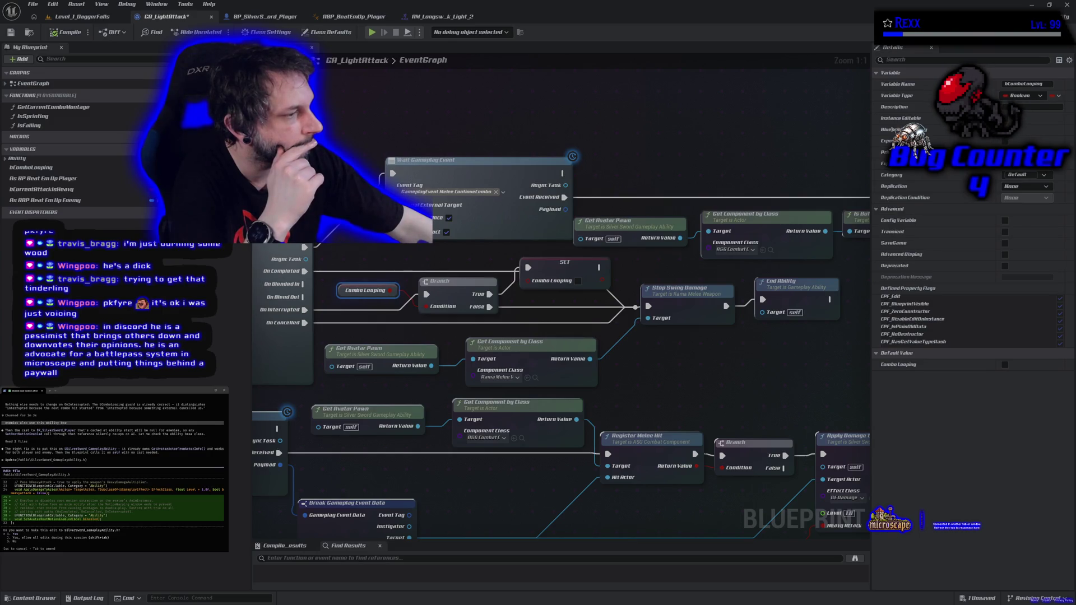
key("Escape")
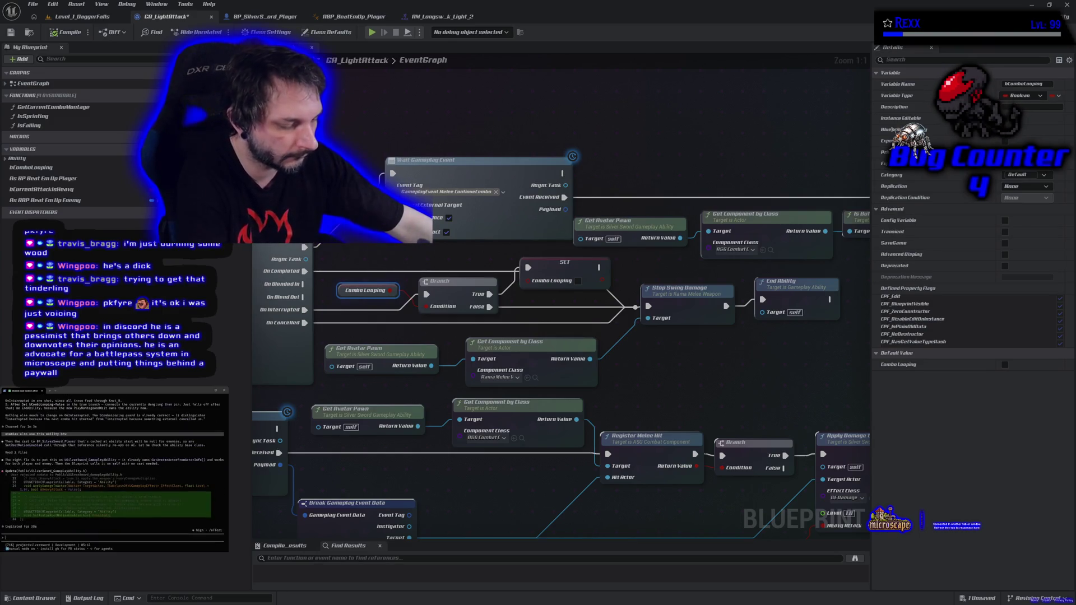
Step: Ask the terminal agent what it is doing ('what ede you'), then deselect the graph
type("wha")
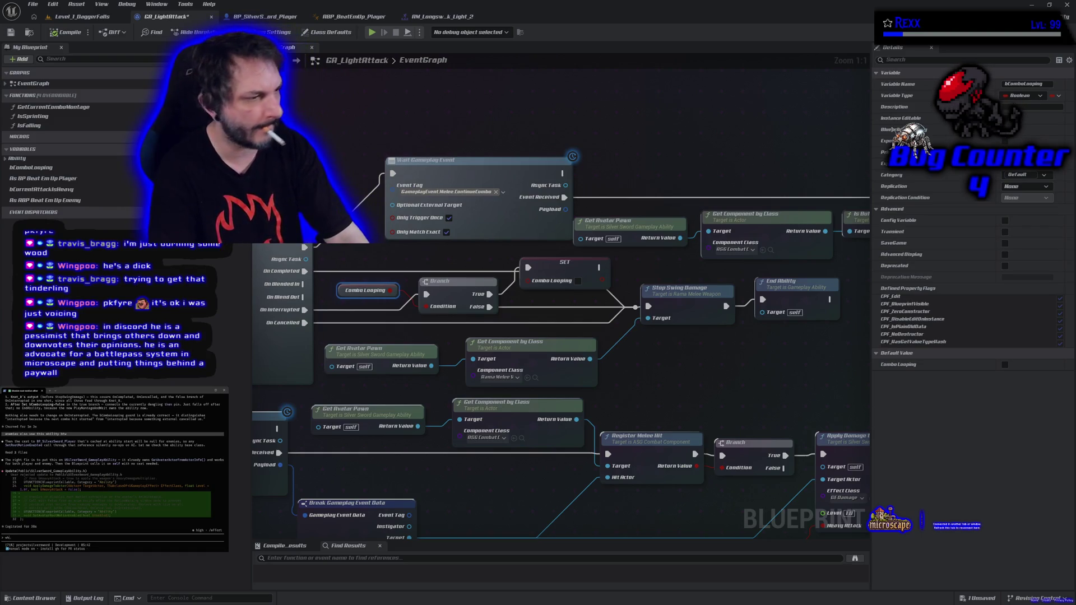
type("t ede you doing")
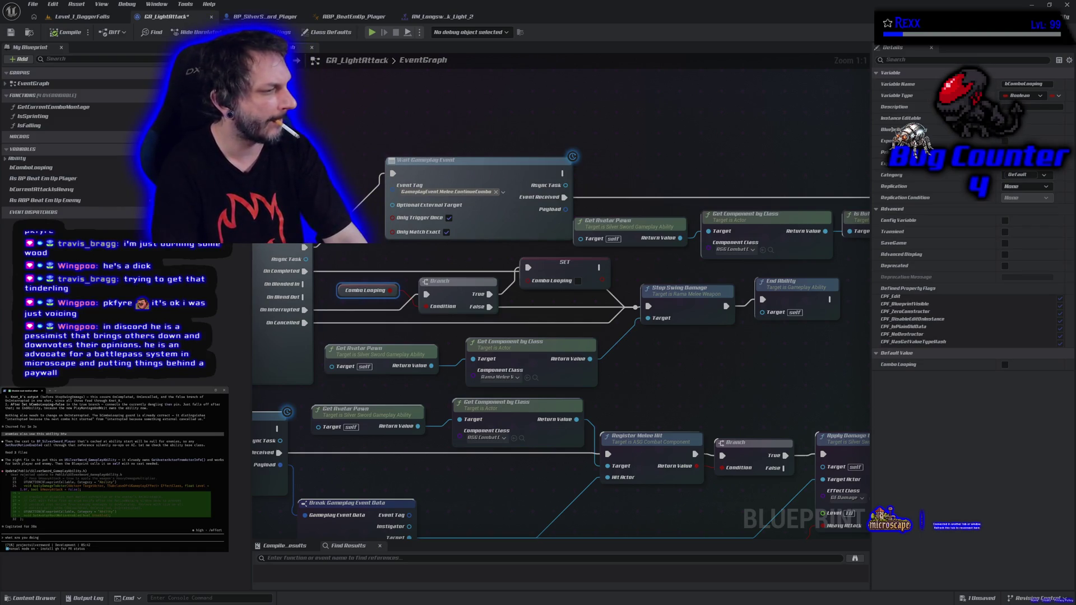
key("Return")
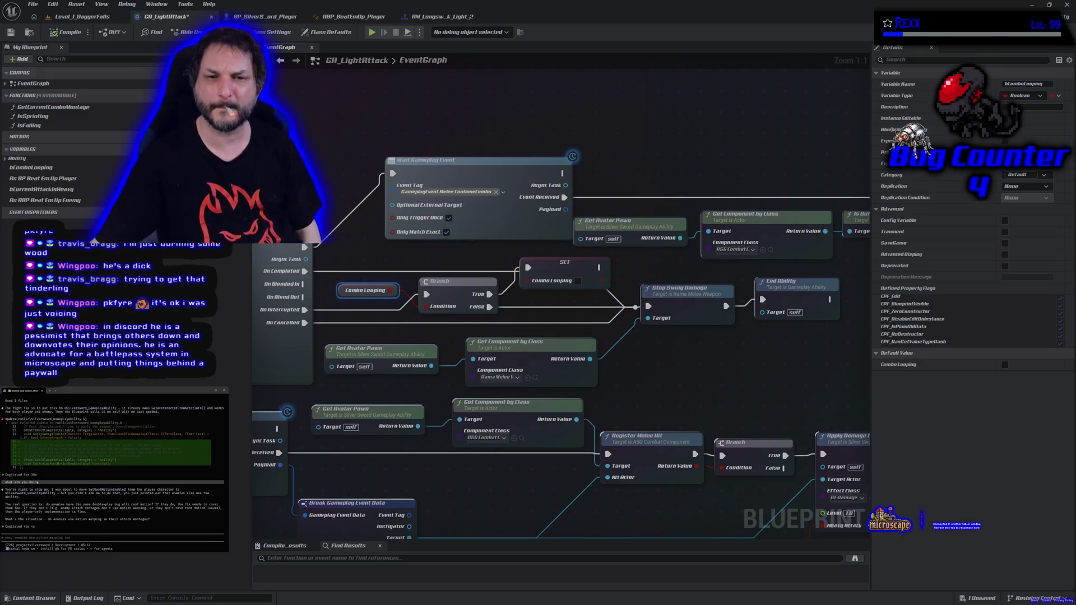
left_click(653, 280)
Step: Pan to the ability's start, peek into the AI Motion Warping collapsed graph, and come back
scroll(652, 280, "down", 4)
left_click_drag(653, 280, 751, 325)
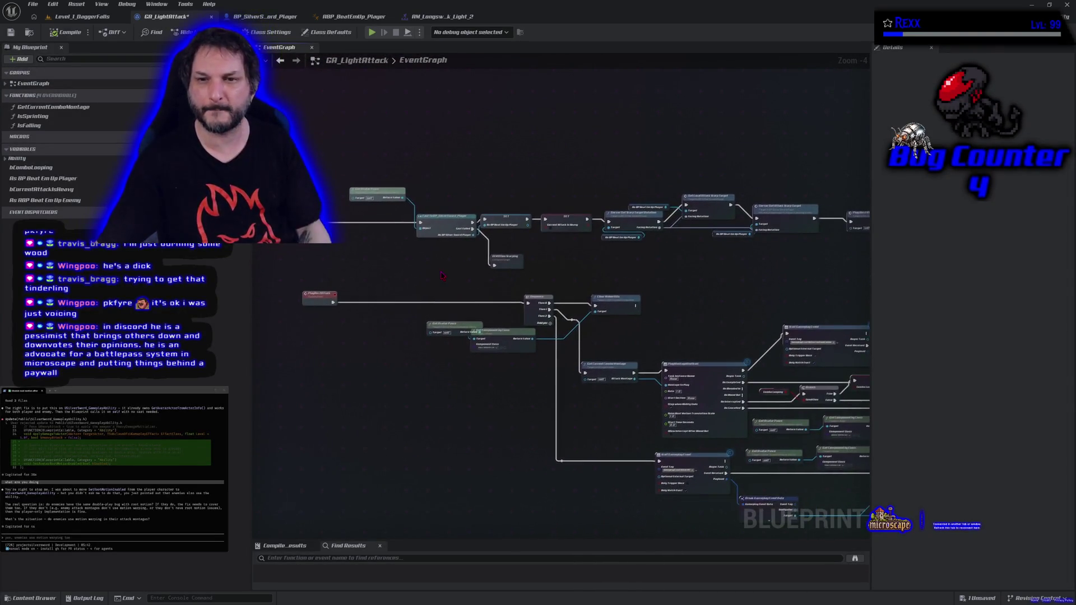
scroll(442, 275, "up", 1)
scroll(485, 288, "up", 1)
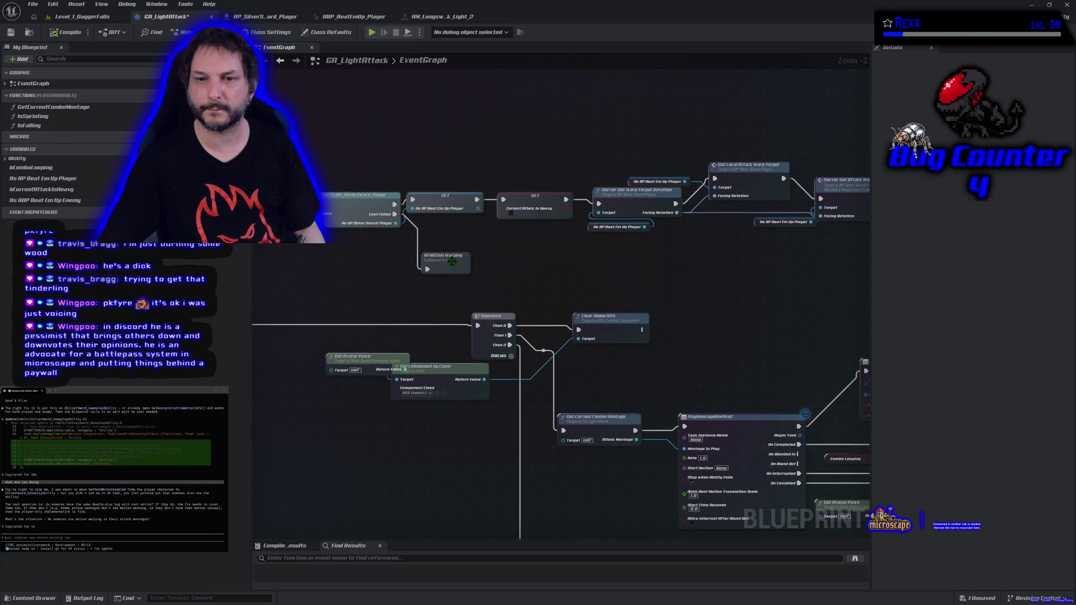
scroll(451, 292, "down", 4)
scroll(449, 336, "up", 4)
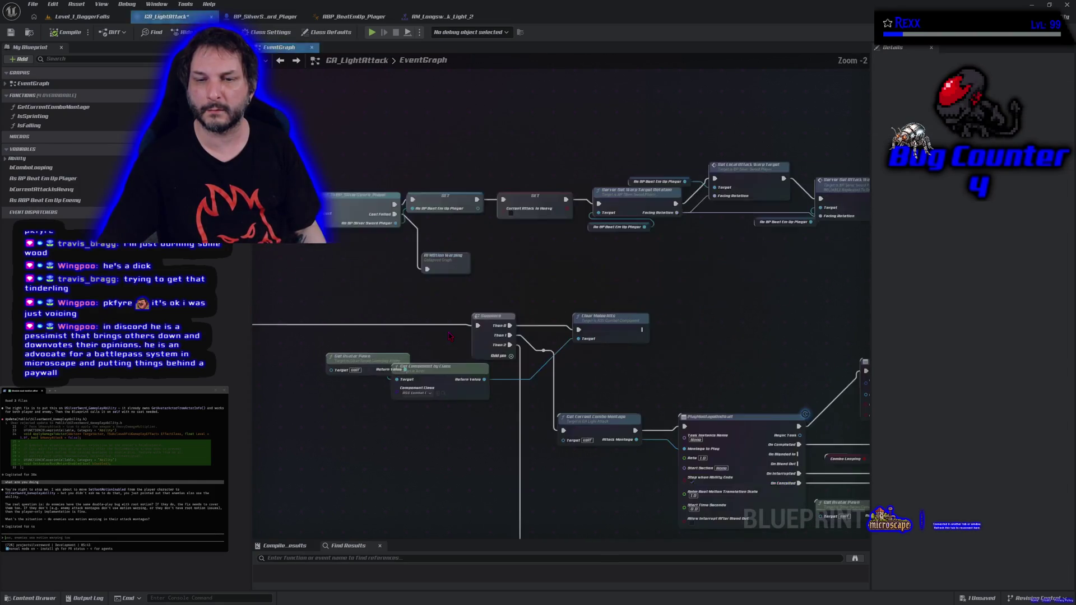
double_click(487, 302)
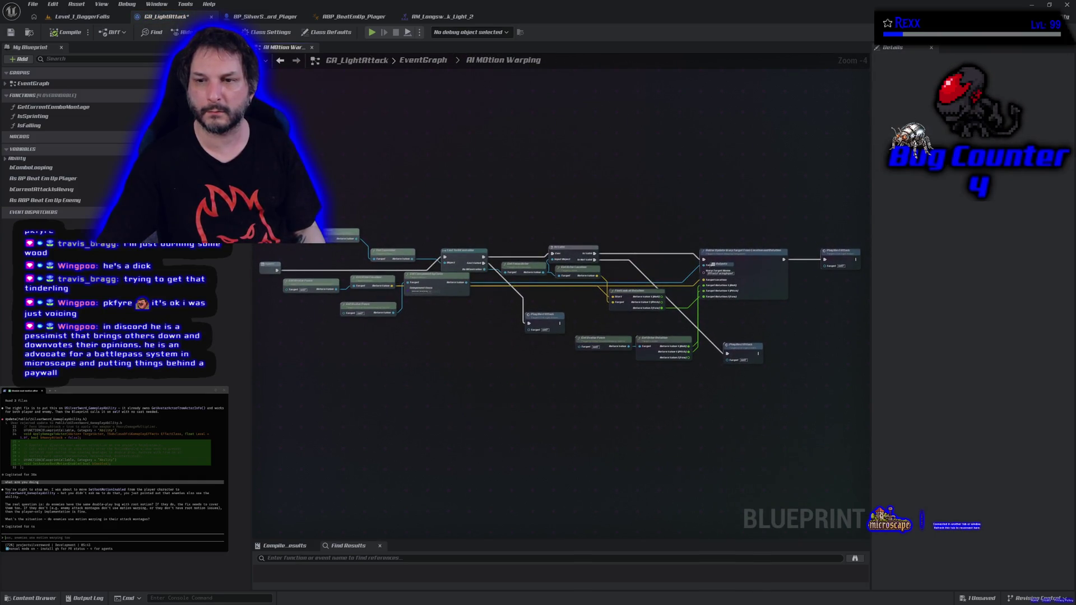
key("alt+Left")
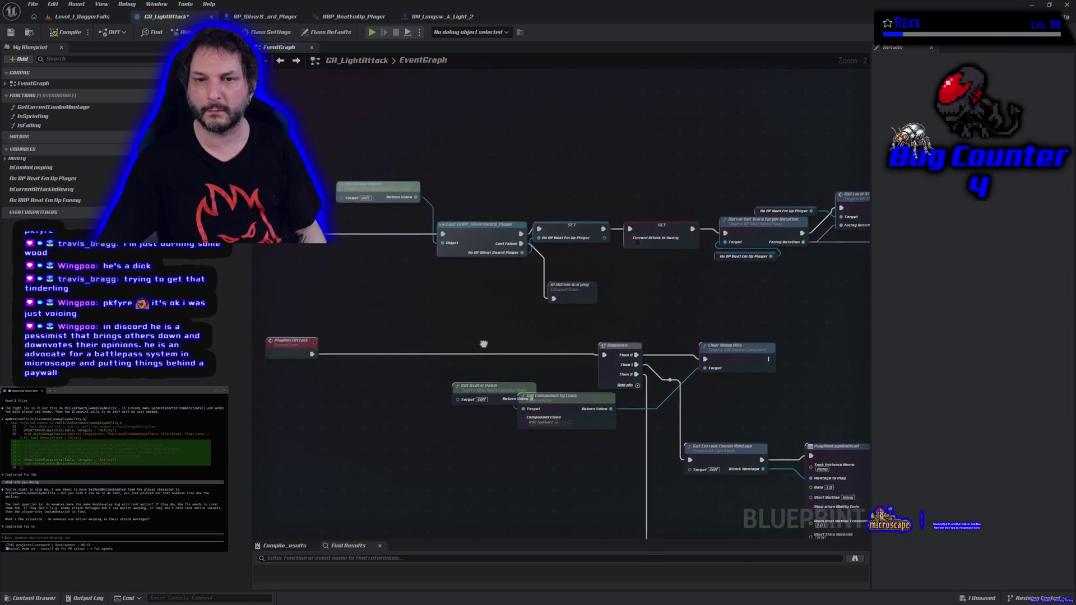
Step: Paste the Get Avatar Pawn/Cast setup nodes and all AI Motion Warping nodes into the agent prompt and send
mouse_move(284, 160)
left_mouse_down()
mouse_move(345, 187)
mouse_move(560, 343)
left_mouse_up()
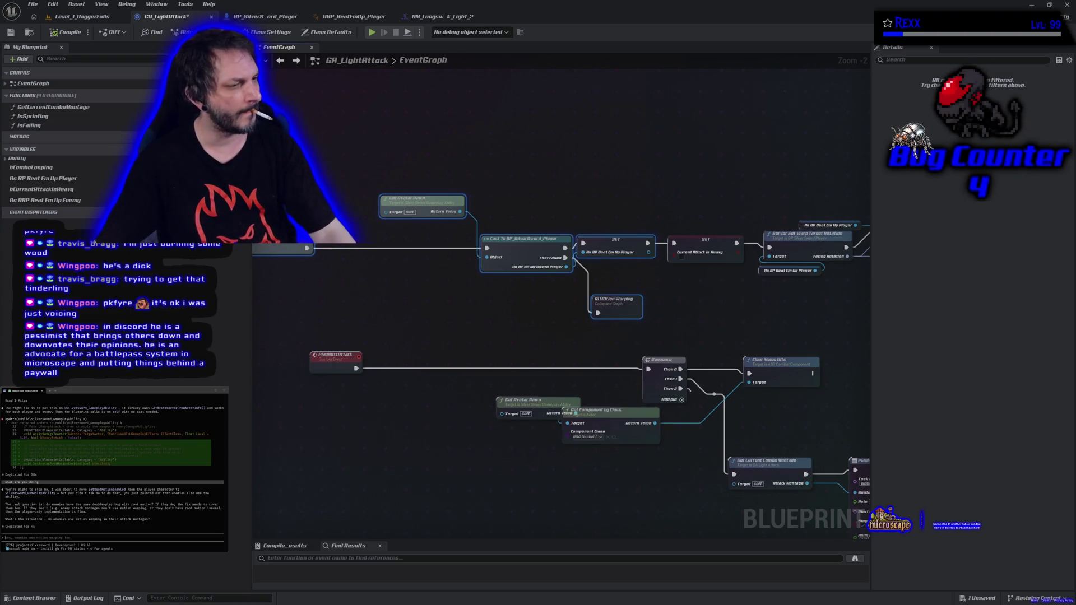
key("ctrl+v")
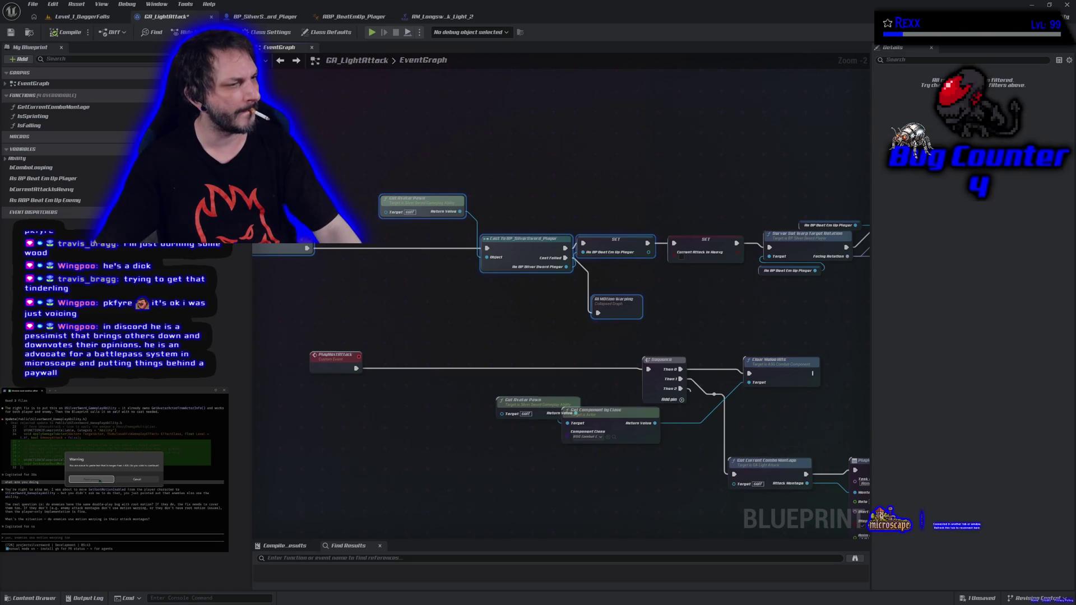
left_click(99, 481)
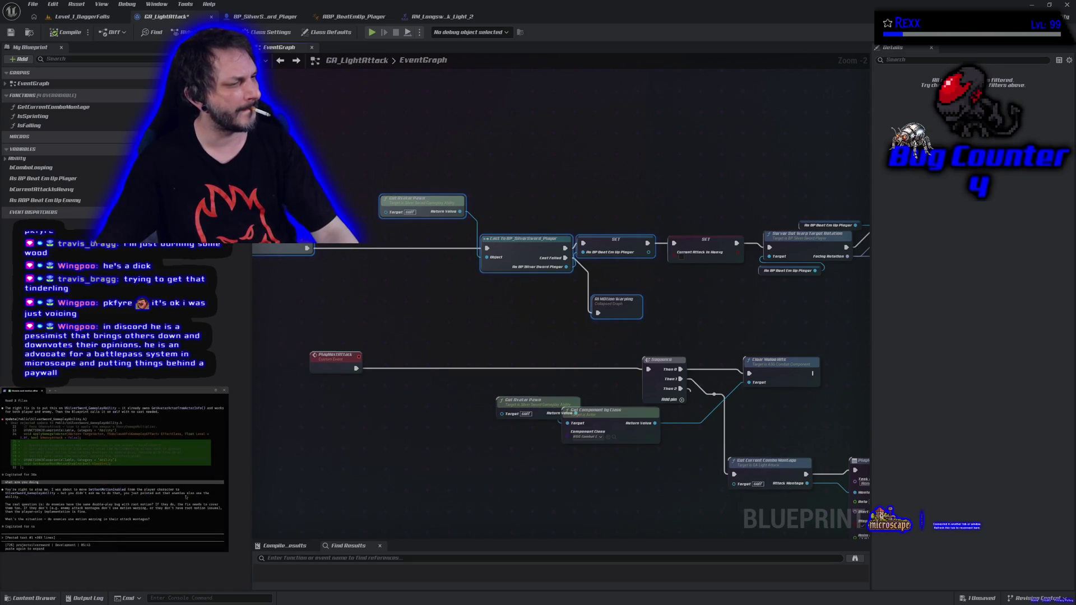
double_click(615, 313)
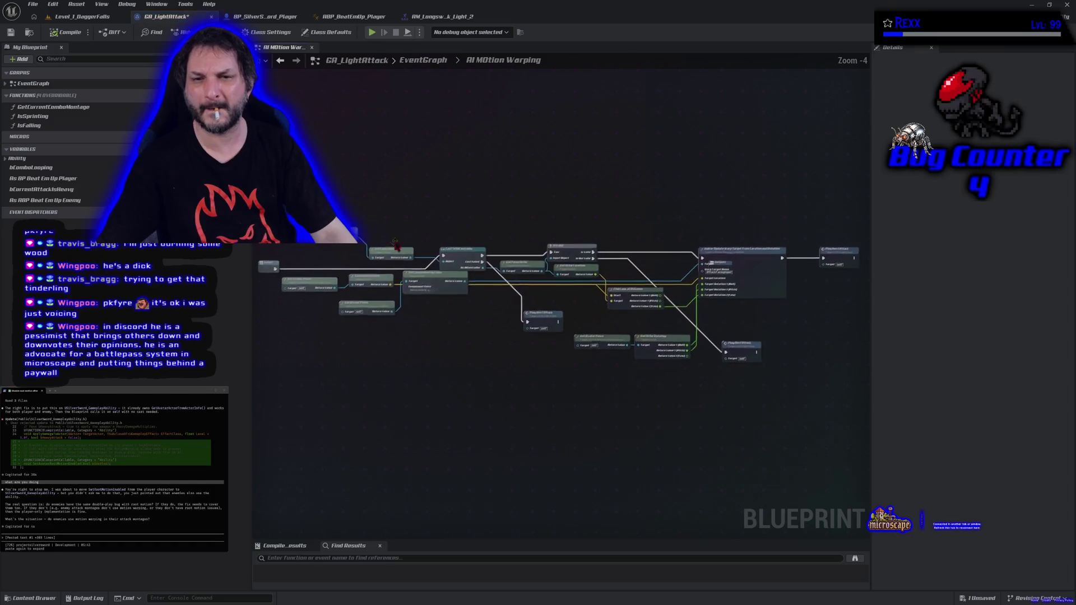
mouse_move(276, 176)
left_mouse_down()
mouse_move(505, 359)
mouse_move(832, 395)
left_mouse_up()
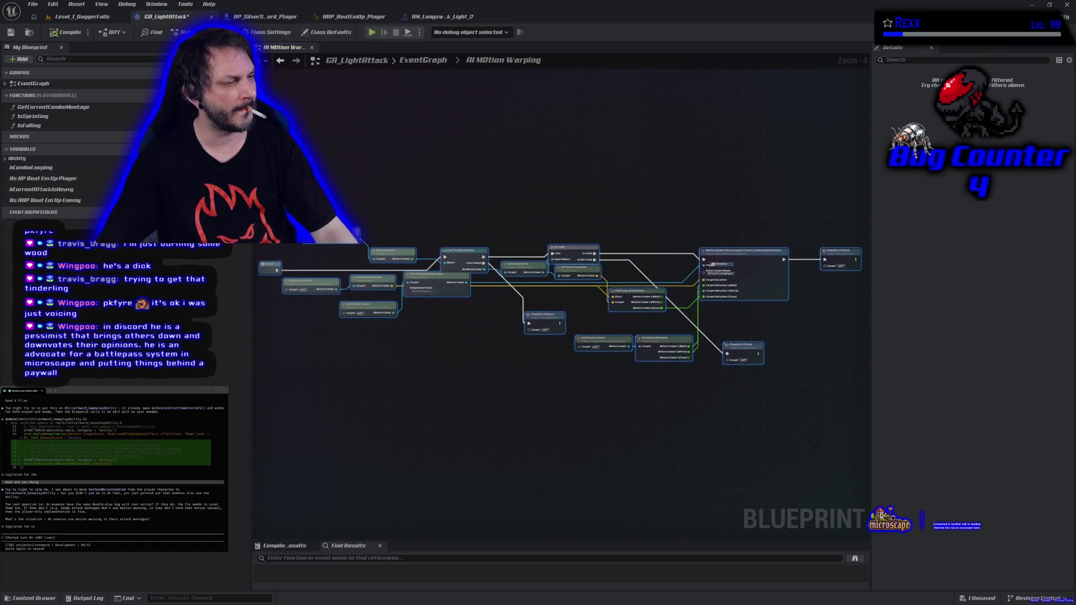
key("ctrl+v")
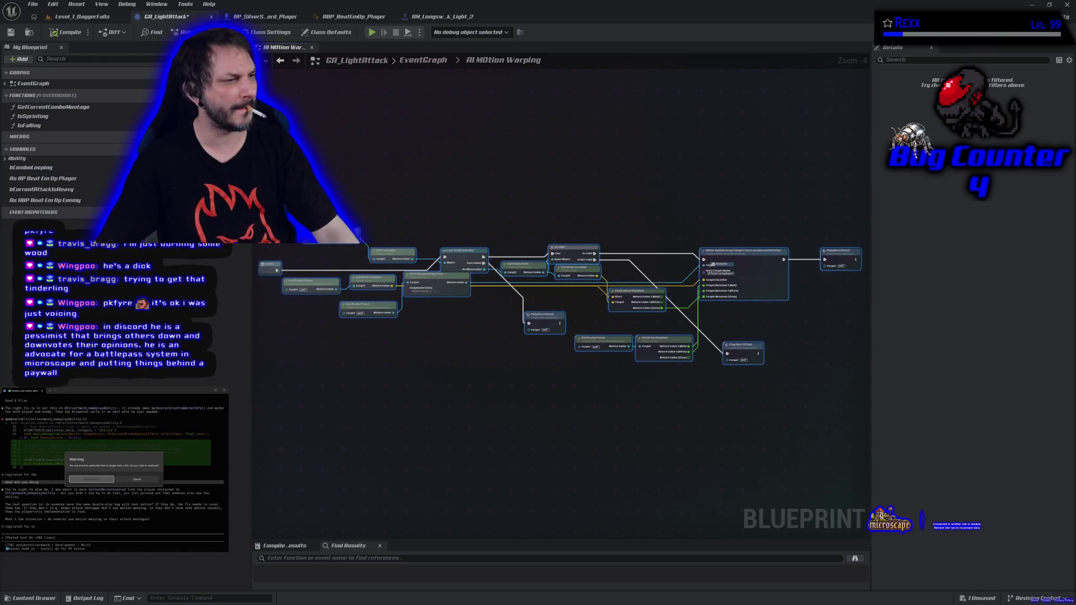
left_click(97, 481)
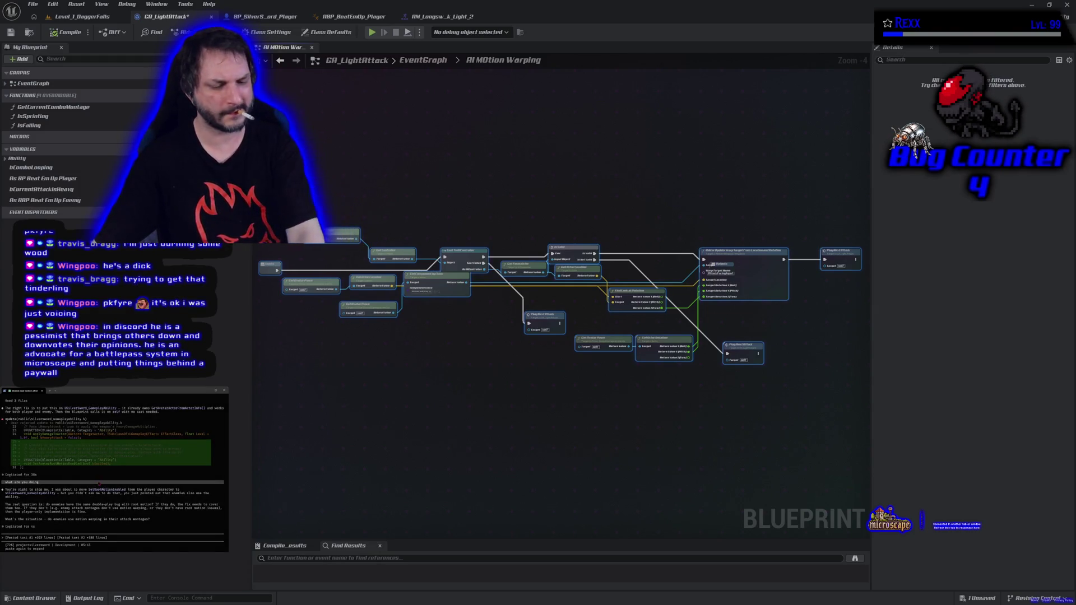
key("Return")
Step: Clear the selection and return to GA_LightAttack's EventGraph via the breadcrumb, zoomed in
left_click(374, 196)
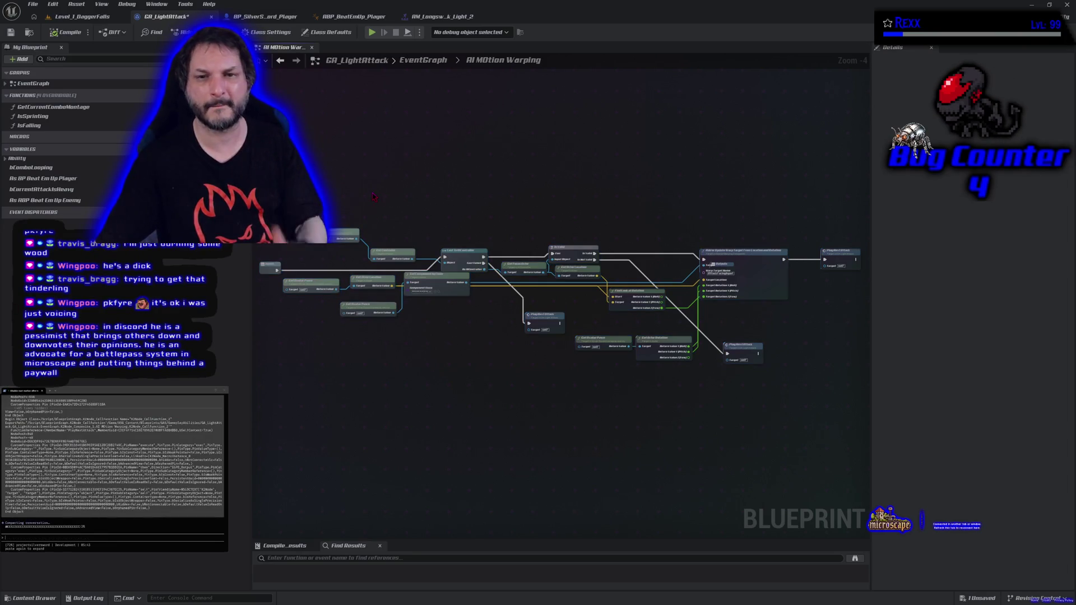
left_click(423, 60)
scroll(413, 280, "up", 2)
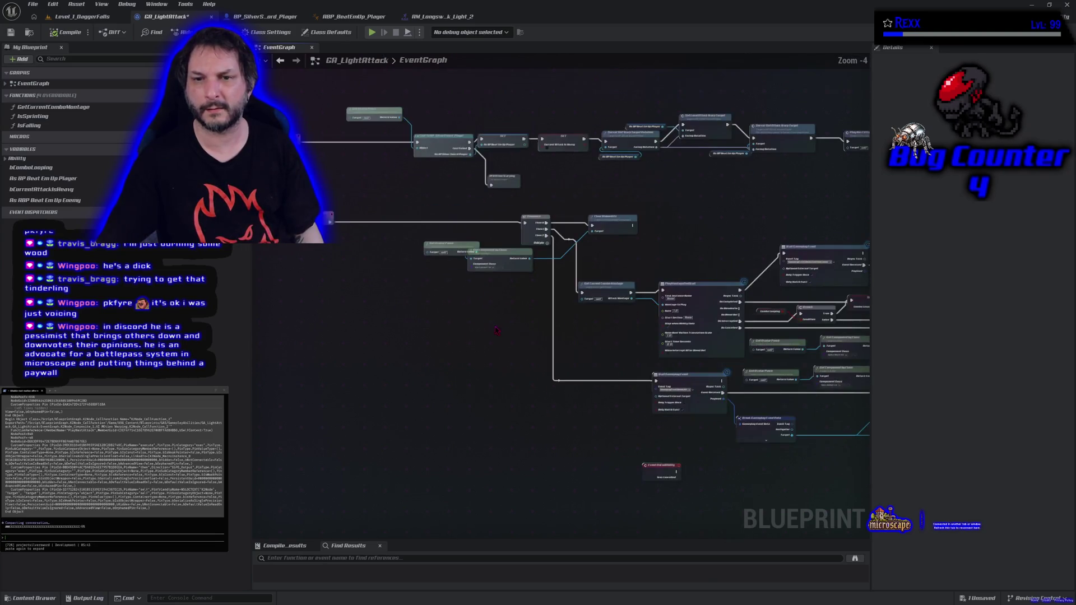
Step: Save GA_LightAttack from the toolbar, then open the AI Motion Warping collapsed node
left_click_drag(268, 344, 293, 327)
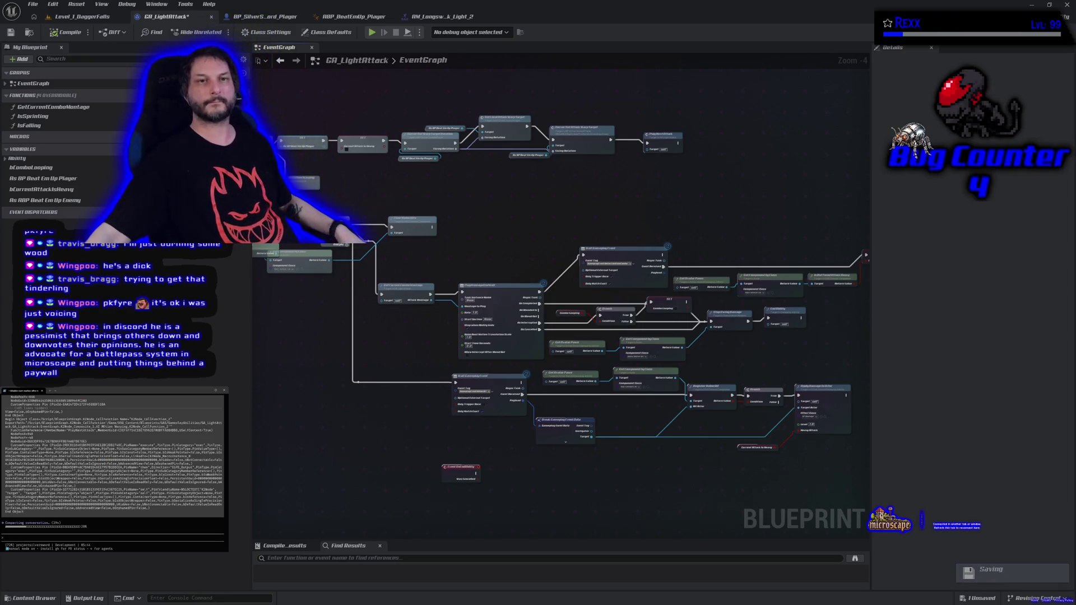
left_click(11, 32)
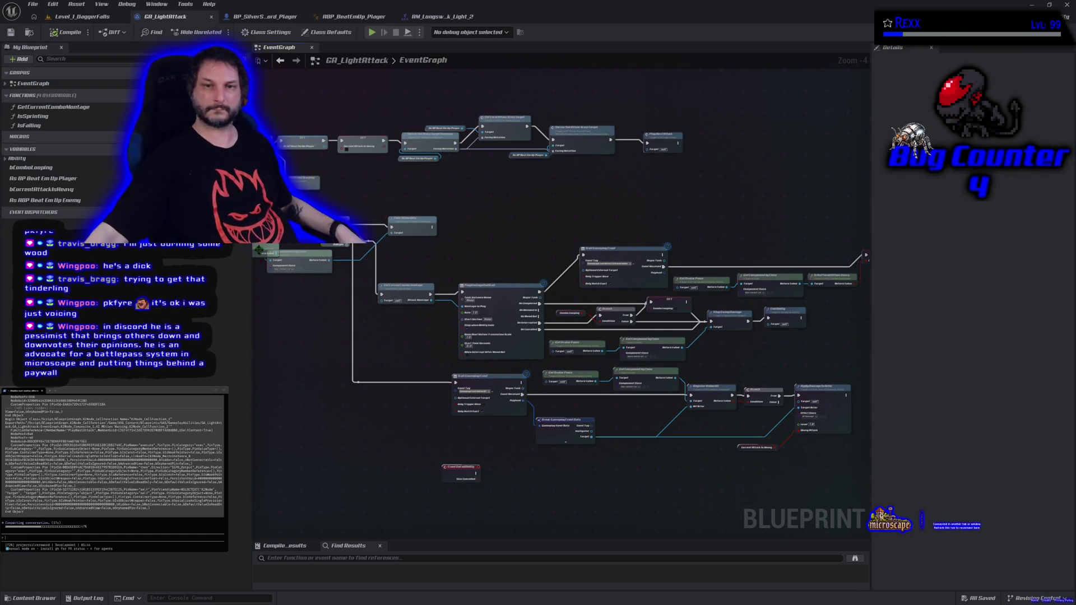
double_click(412, 226)
scroll(264, 208, "up", 2)
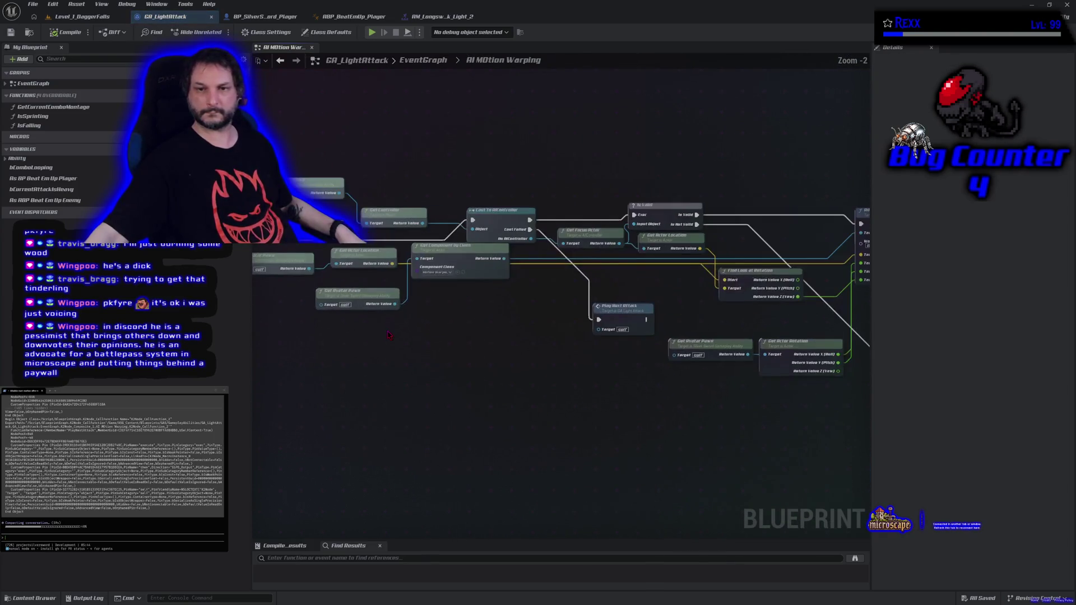
Step: Inspect the controller cast and look-at rotation nodes, then go back to the EventGraph's lower nodes
mouse_move(621, 437)
left_mouse_down()
mouse_move(466, 451)
mouse_move(269, 439)
mouse_move(386, 443)
mouse_move(598, 423)
left_mouse_up()
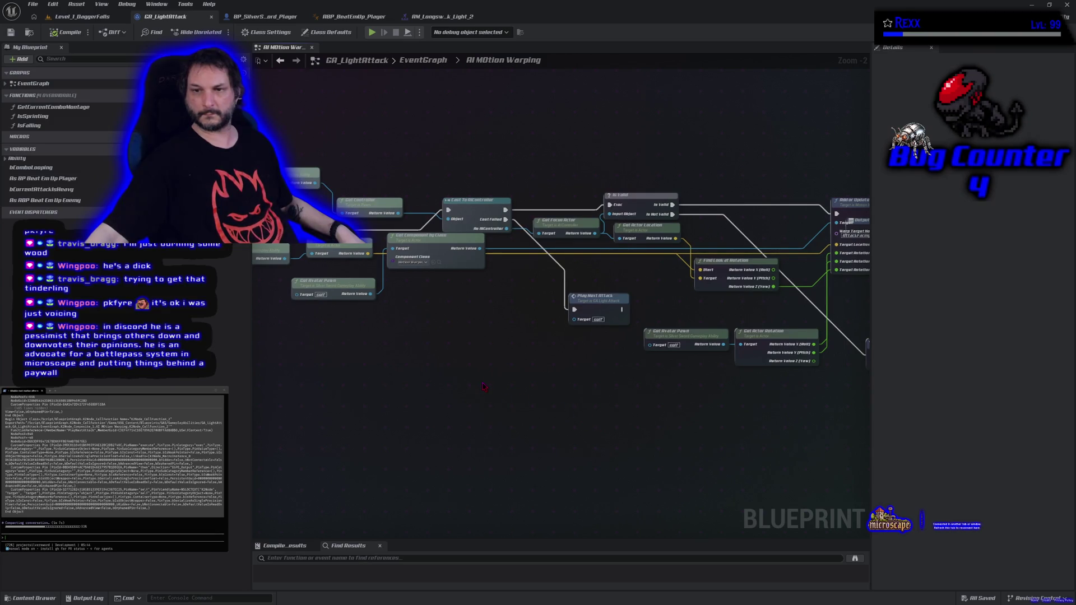
scroll(483, 387, "down", 1)
left_click_drag(483, 378, 510, 384)
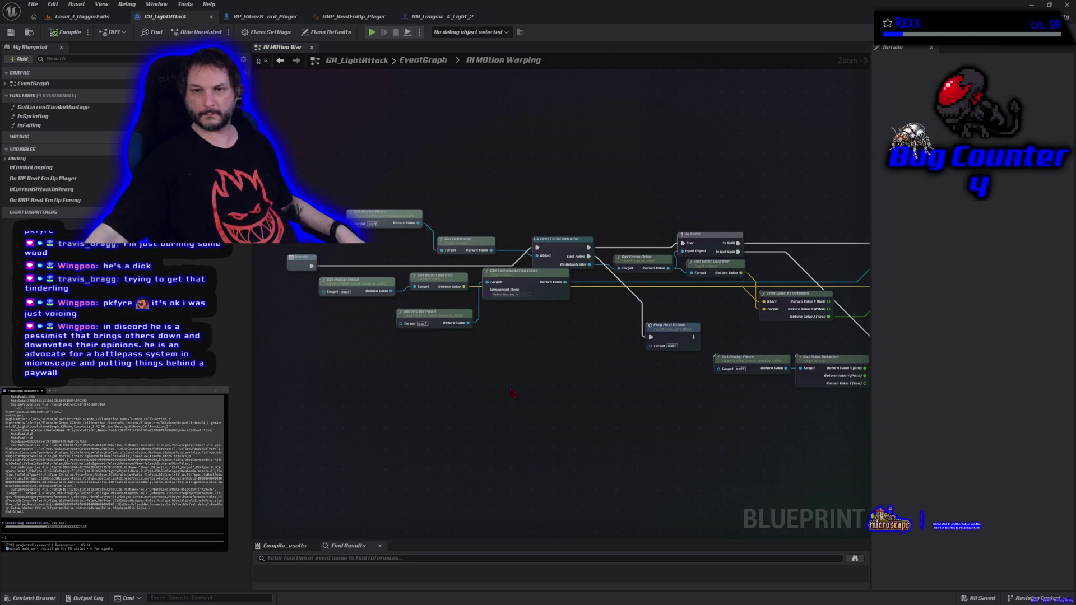
key("alt+Left")
left_click_drag(521, 315, 526, 366)
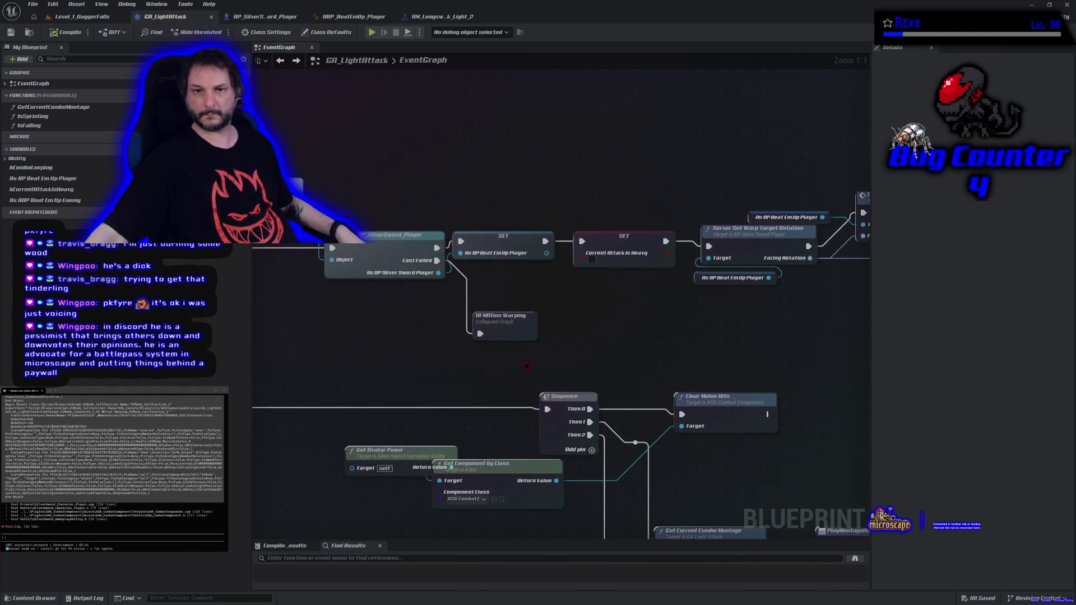
Step: Zoom out of the graph and close the Unreal Editor window
scroll(526, 366, "down", 1)
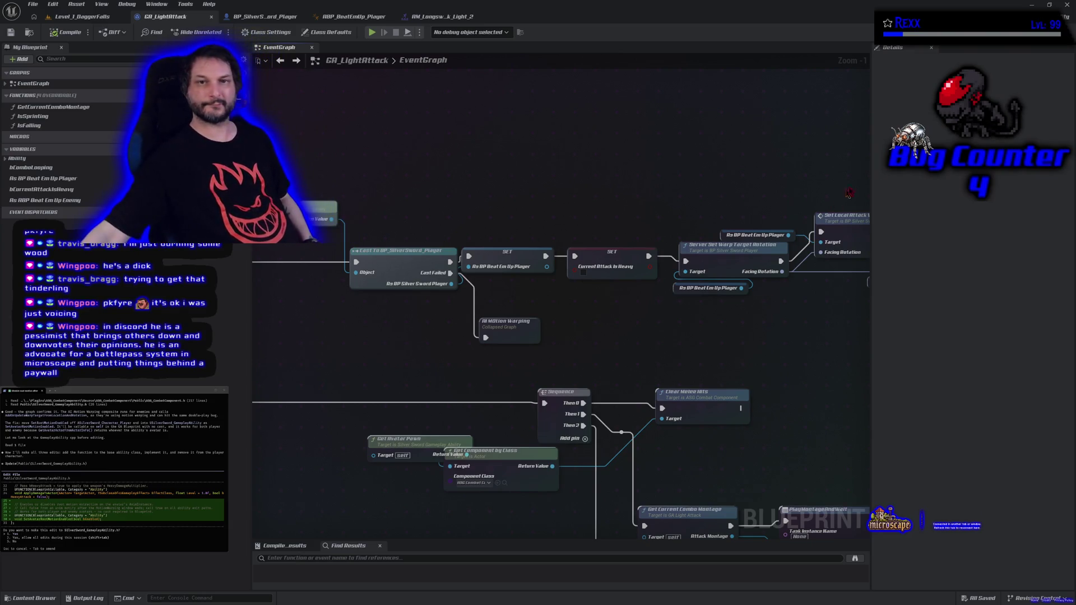
left_click(1066, 9)
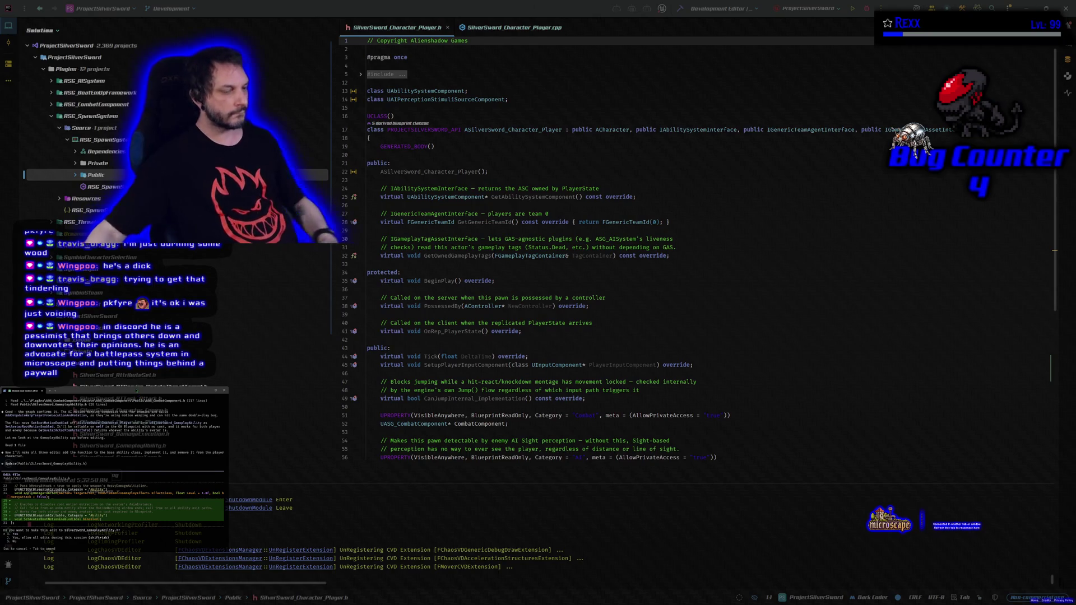
Step: Reject Claude Code's edit, ask 'but then how will i get it for the mbp', and switch to Chrome
key("Escape")
type("but then h")
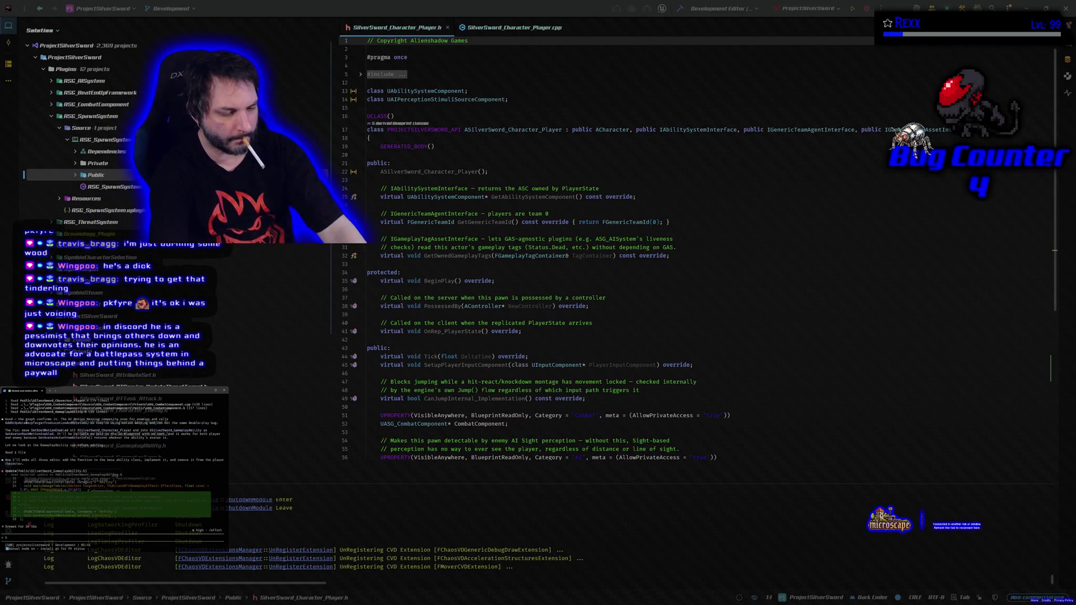
type("ow w")
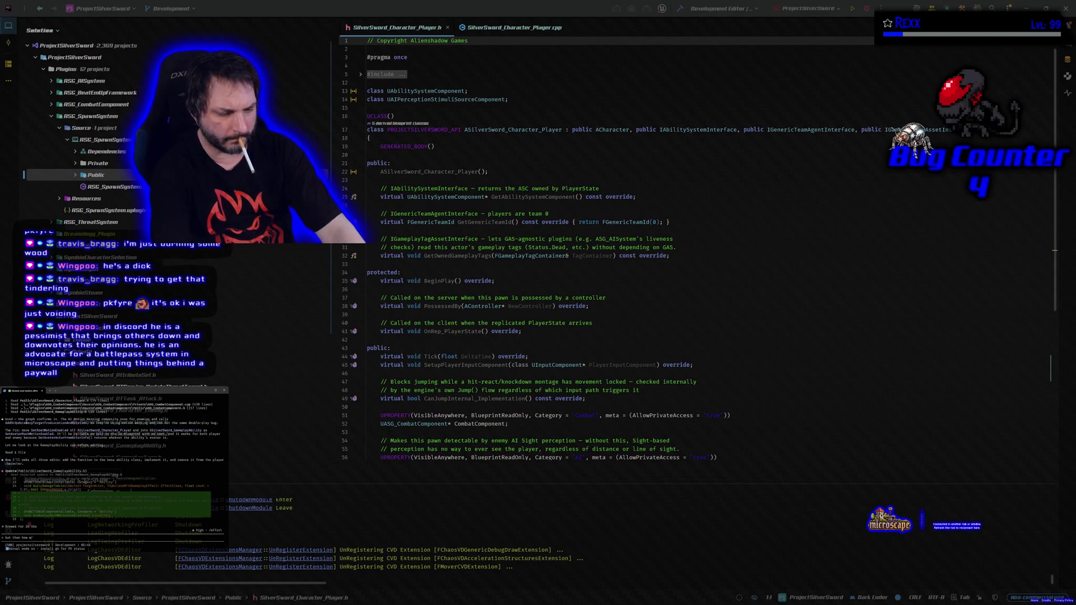
type("ill i get it for the mbp")
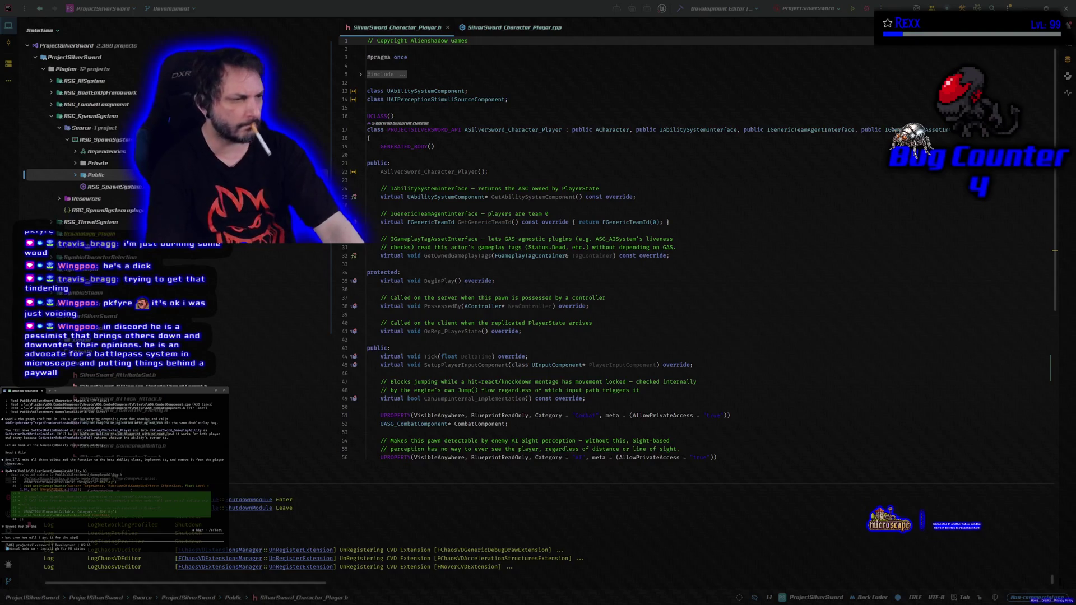
key("Return")
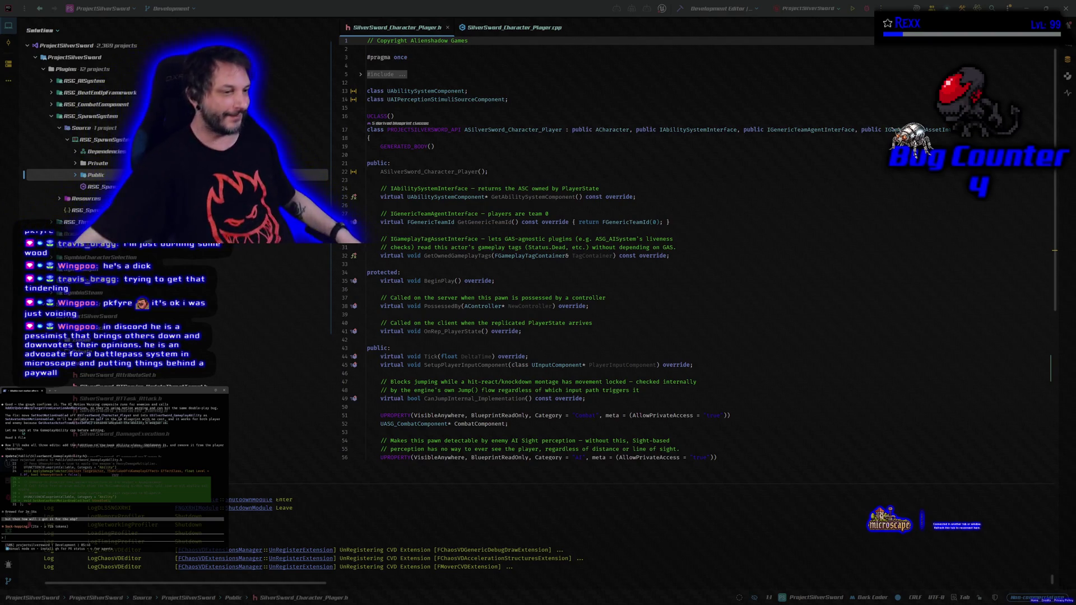
key("alt+Tab")
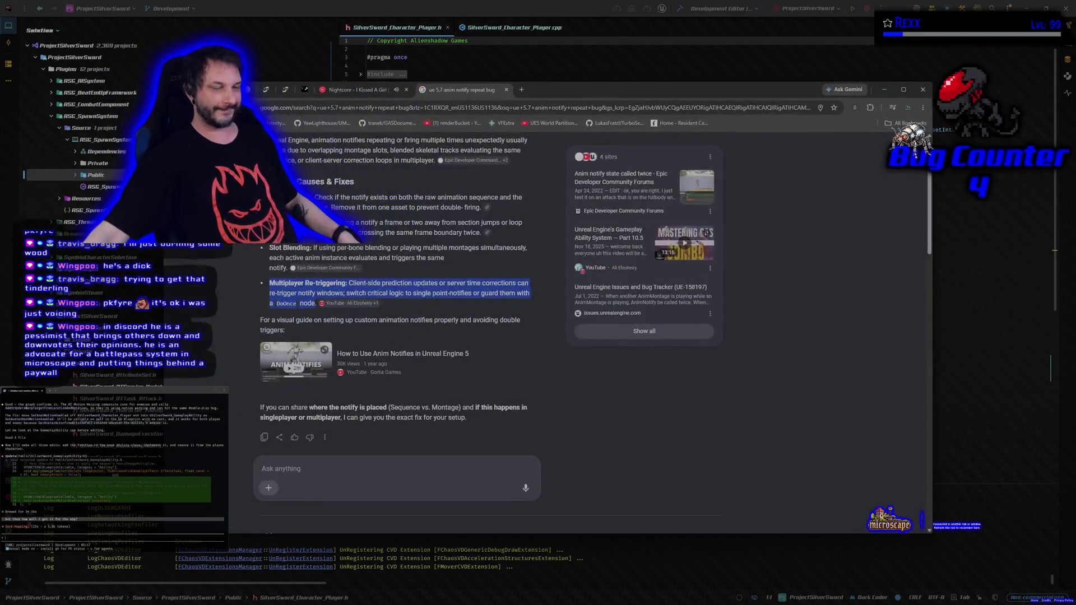
Step: Check that YouTube Music is playing 'Nightcore - I Kissed A Girl', then return to Rider
key("ctrl+1")
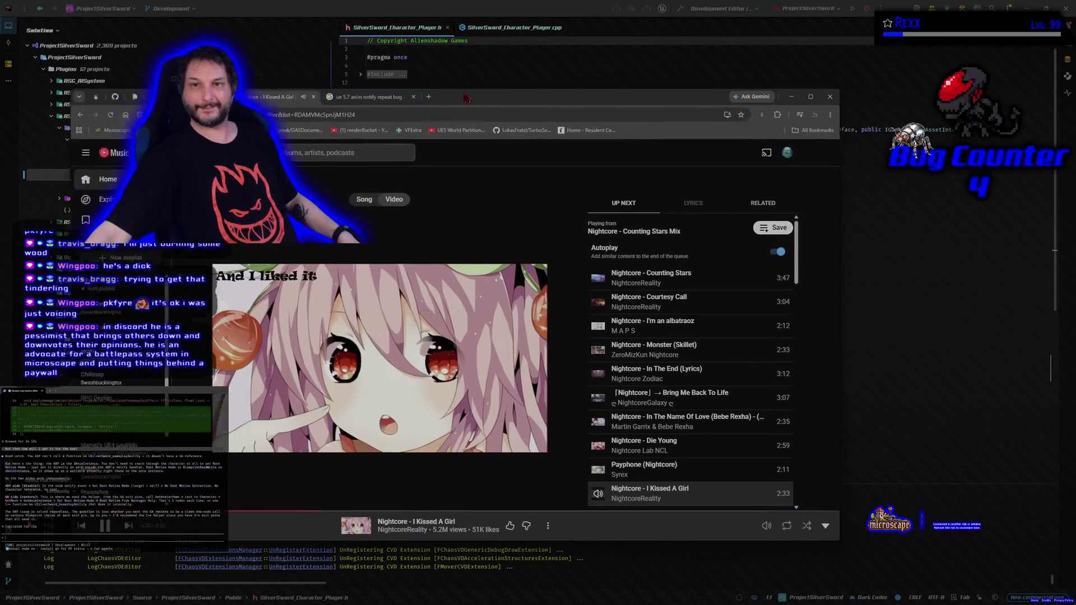
key("alt+Tab")
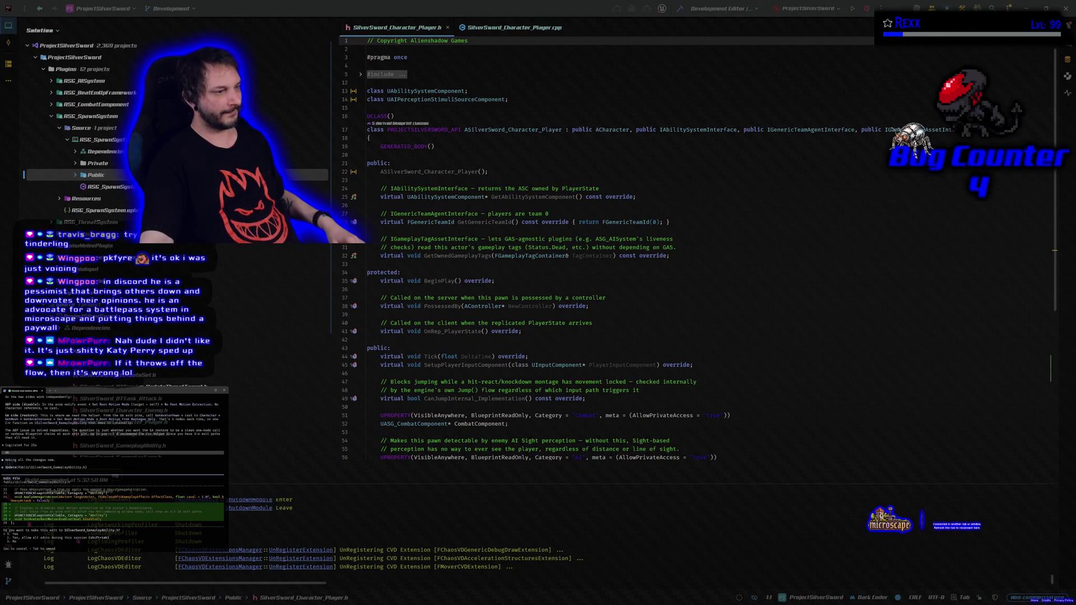
Step: Approve the assistant's four pending code edits, including the Player.cpp changes, and rebuild the project
key("Return")
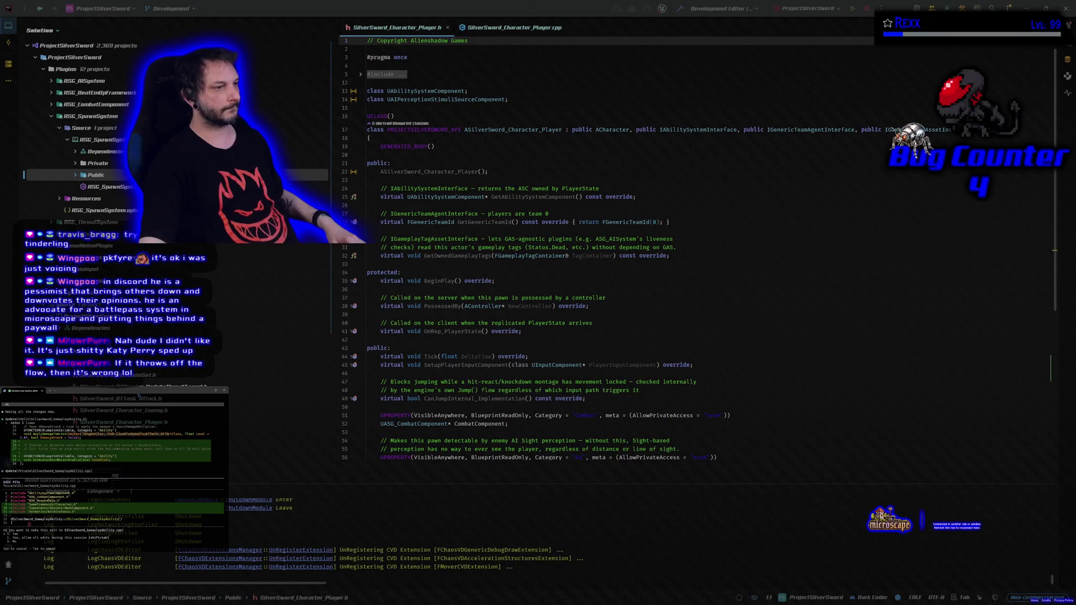
key("Return")
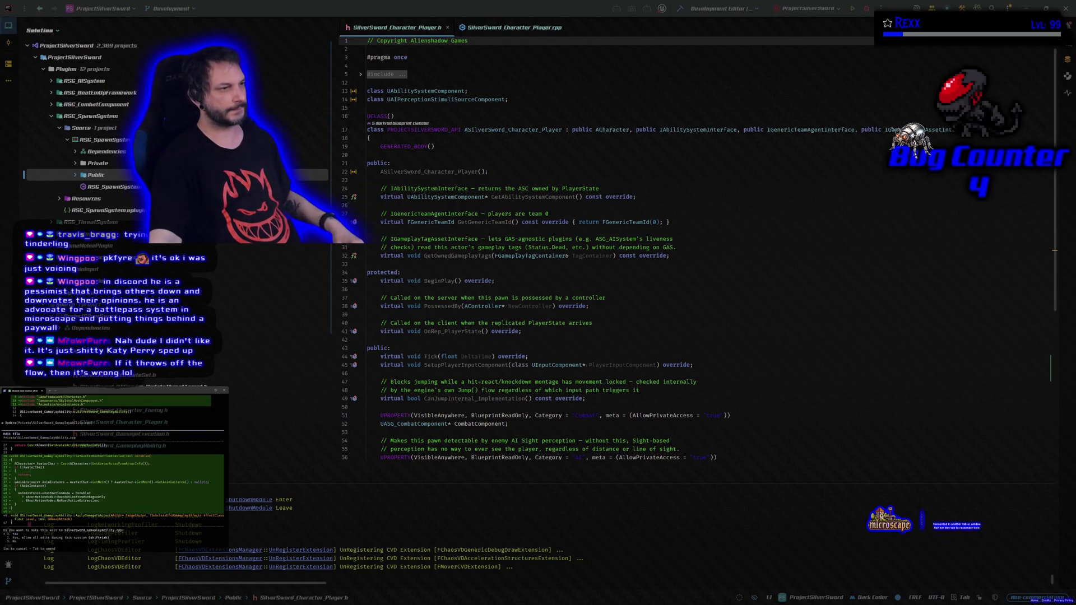
key("Return")
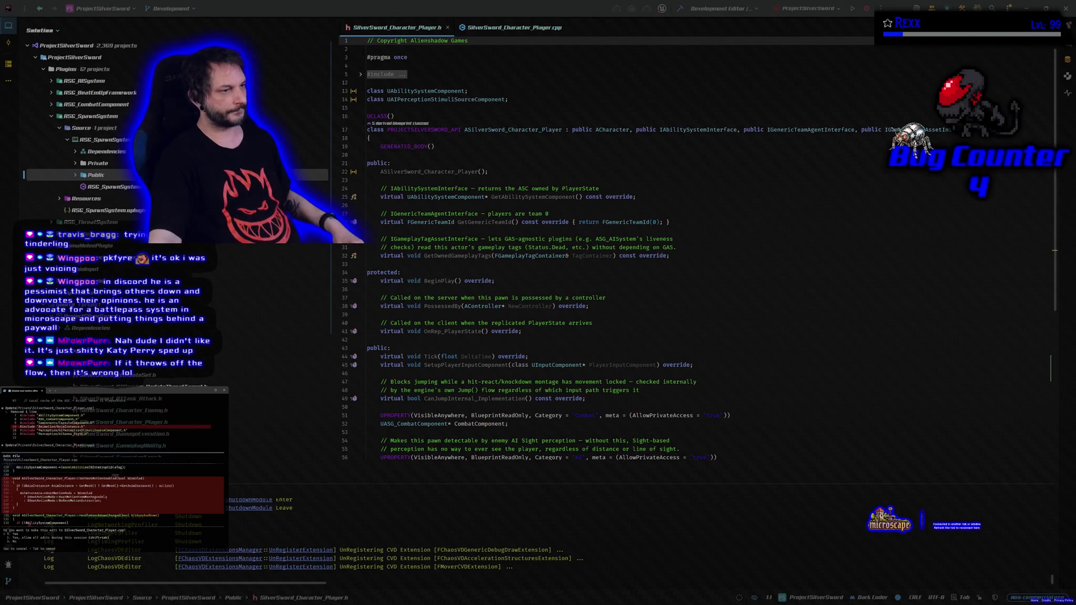
key("Return")
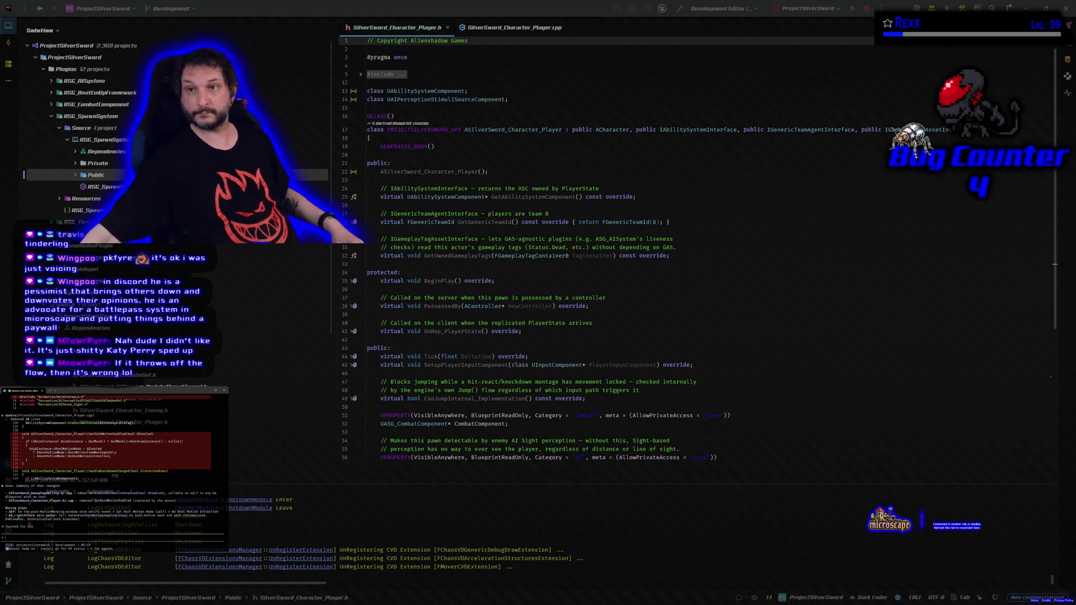
left_click(681, 10)
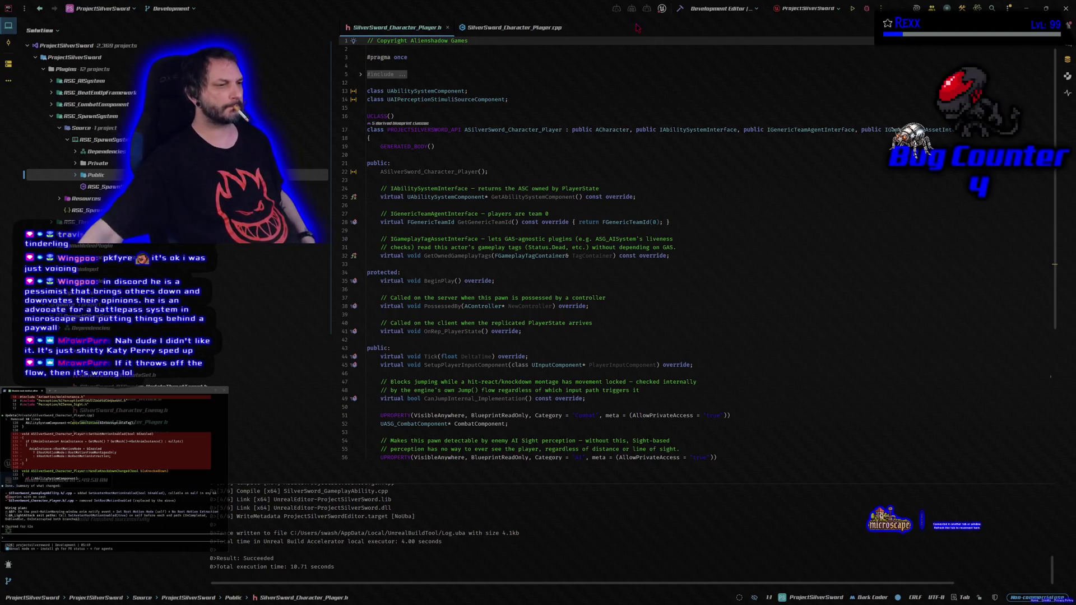
Step: Run ProjectSilverSwordEditor from Rider to reopen the Unreal Editor on Level_1_DaggerFalls
left_click(866, 8)
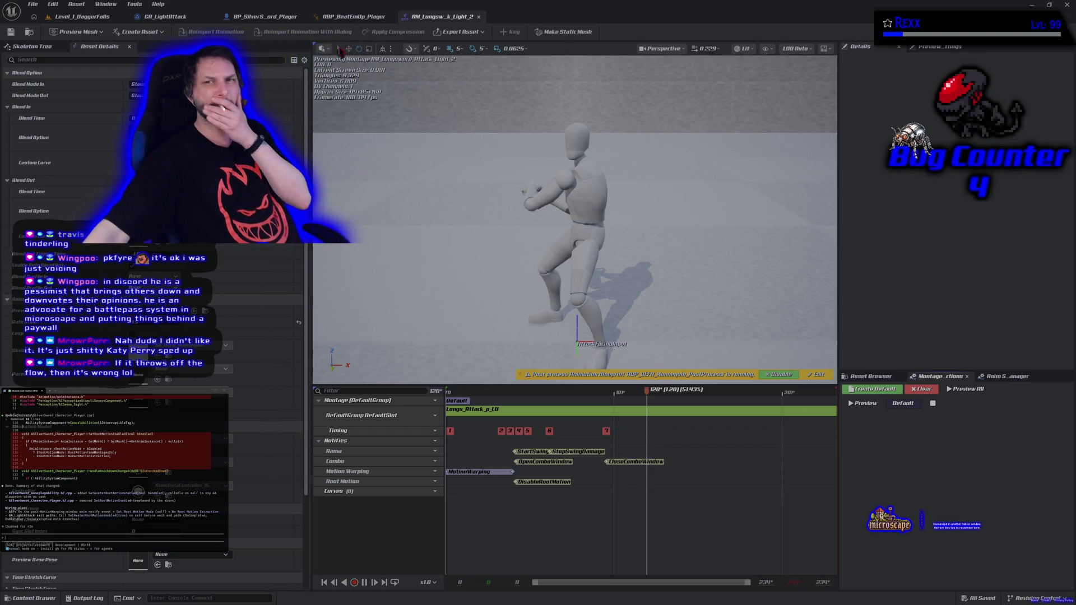
Step: Bring up the ABP_BeatEmUp_Player event graph showing the Set Root Motion Enabled errors
left_click(353, 16)
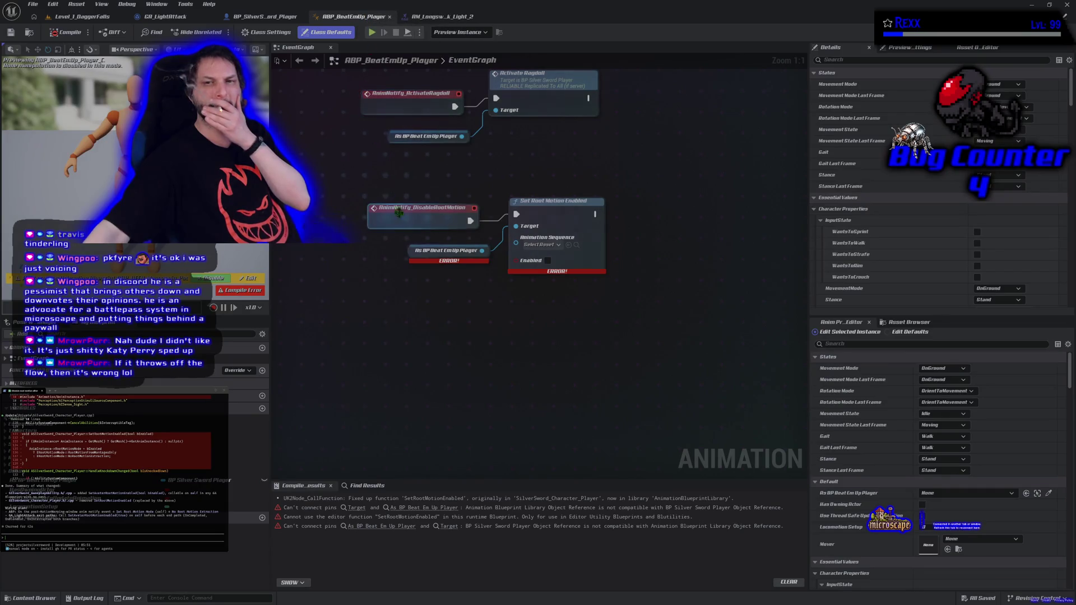
Step: Delete the incompatible As BP Beat Em Up Player cast and the broken Set Root Motion Enabled node
left_click(410, 252)
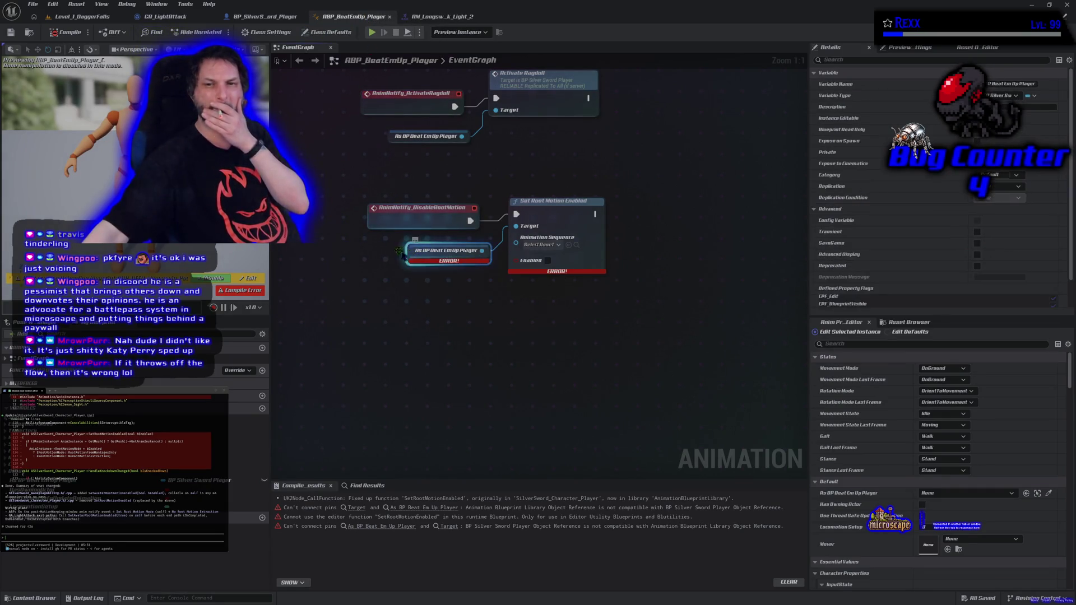
key("Delete")
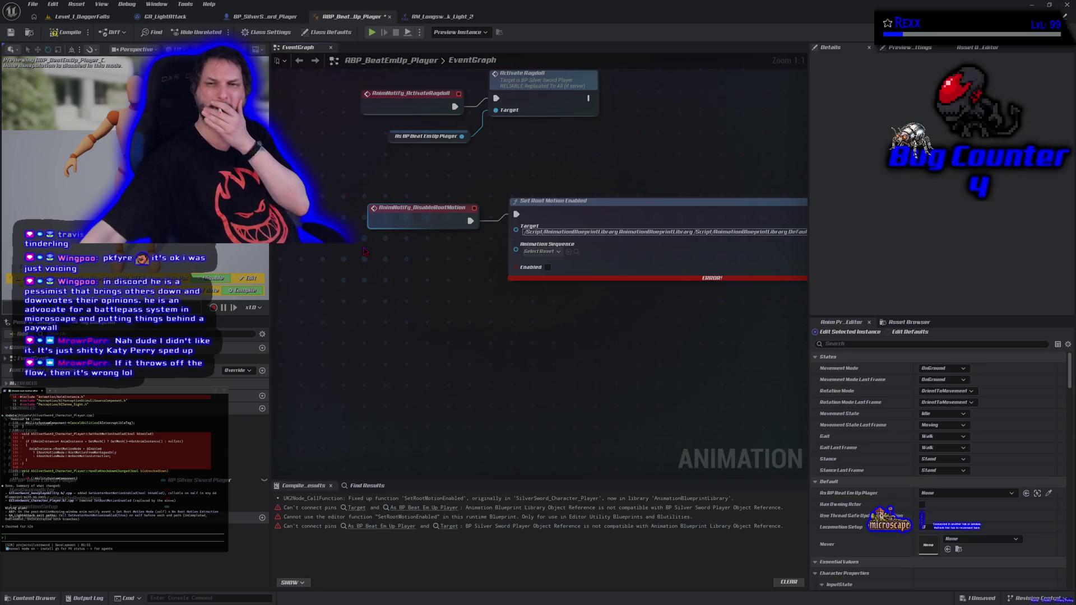
left_click(627, 205)
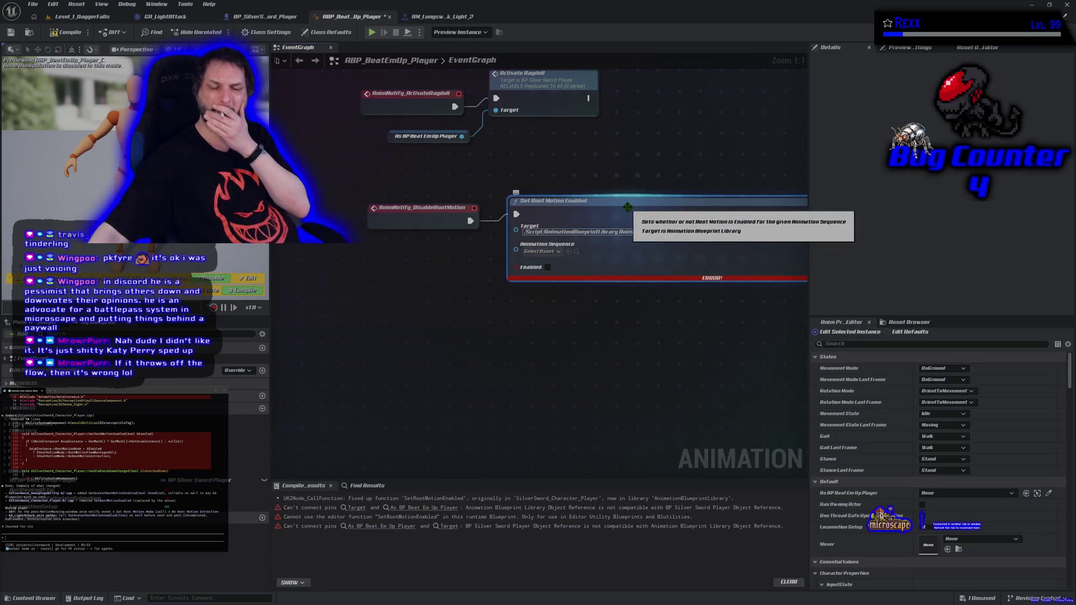
key("Delete")
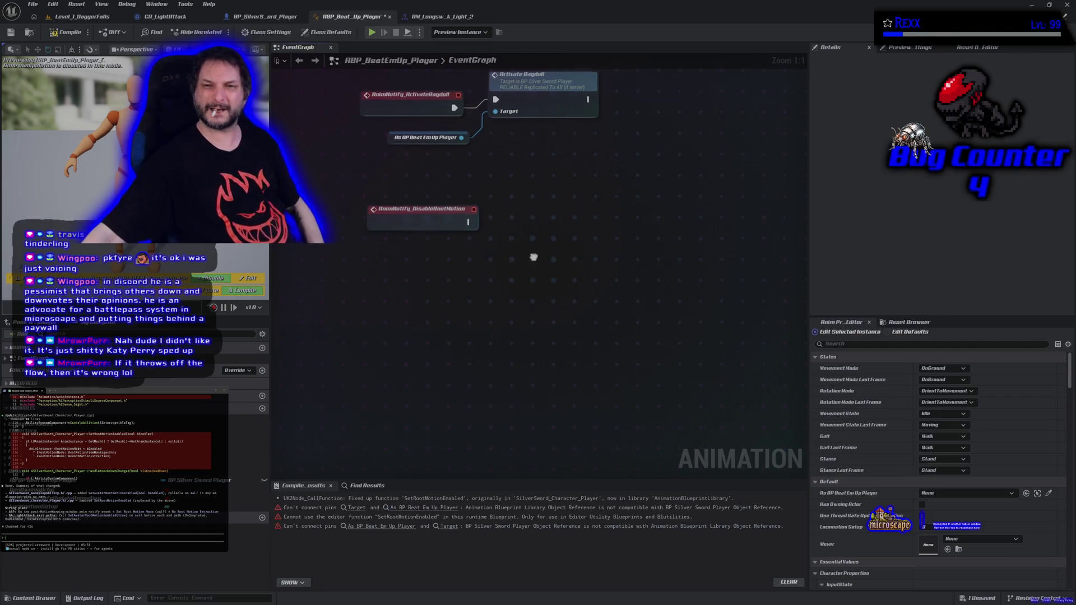
Step: Add Set Avatar Root Motion Enabled, wired from the DisableRootMotion notify, and compile
right_click(533, 257)
type("set root motion")
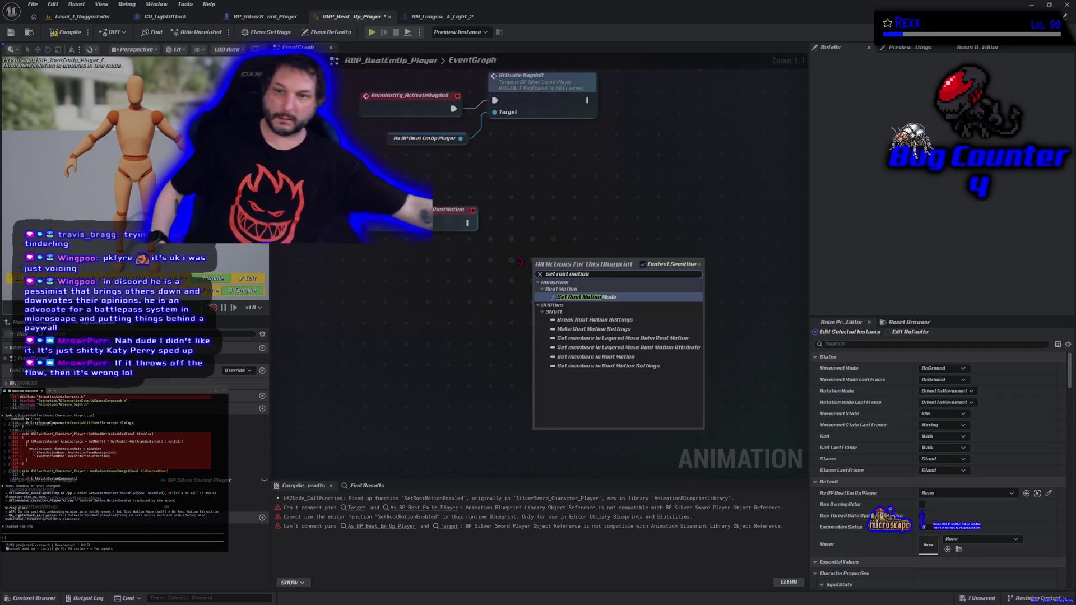
left_click(643, 264)
left_click(619, 275)
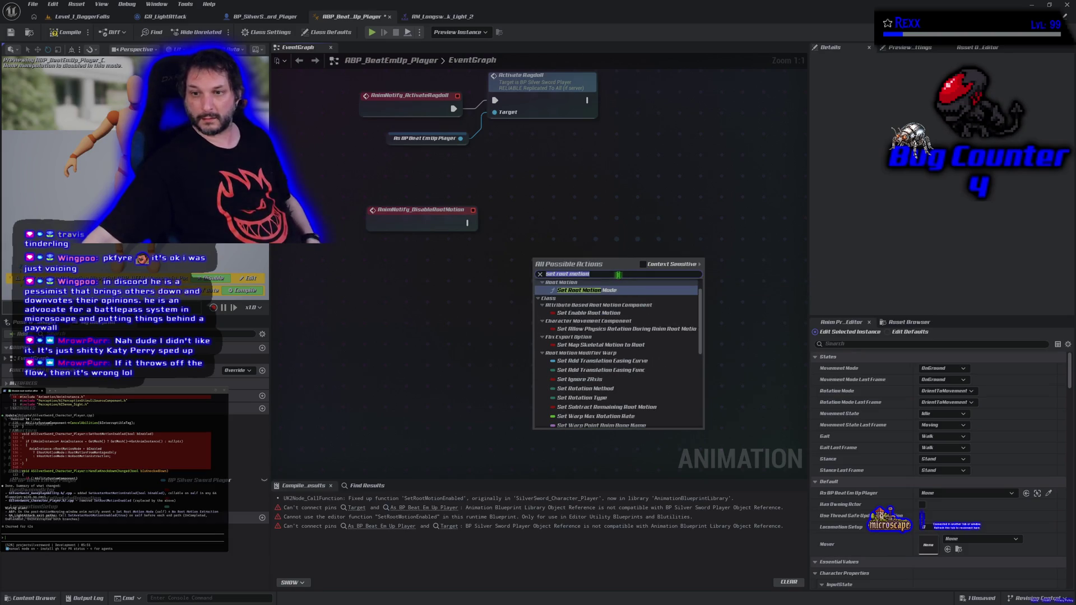
type("en")
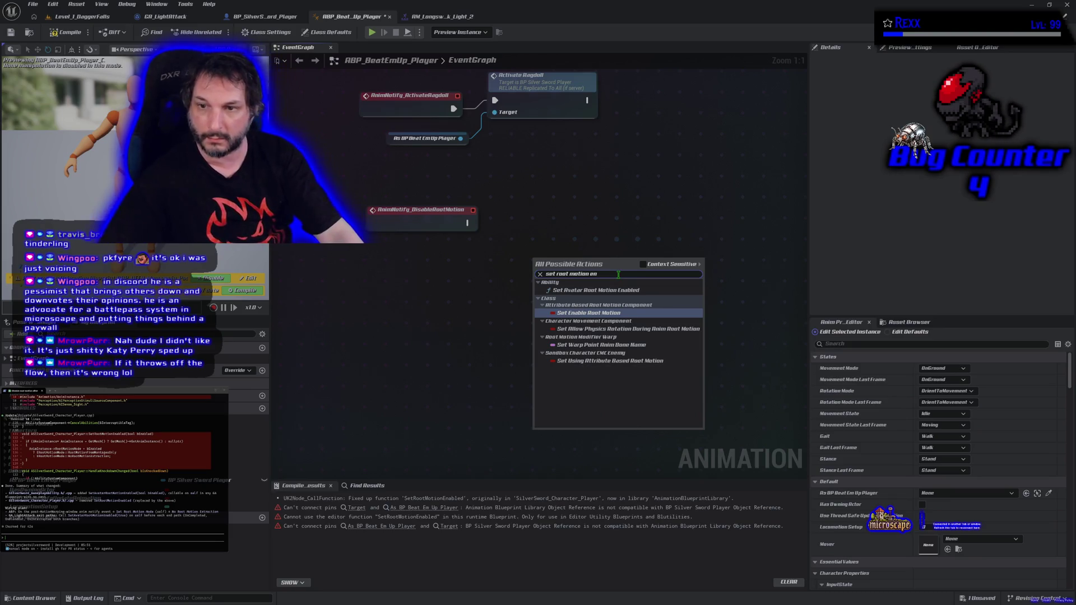
left_click(607, 291)
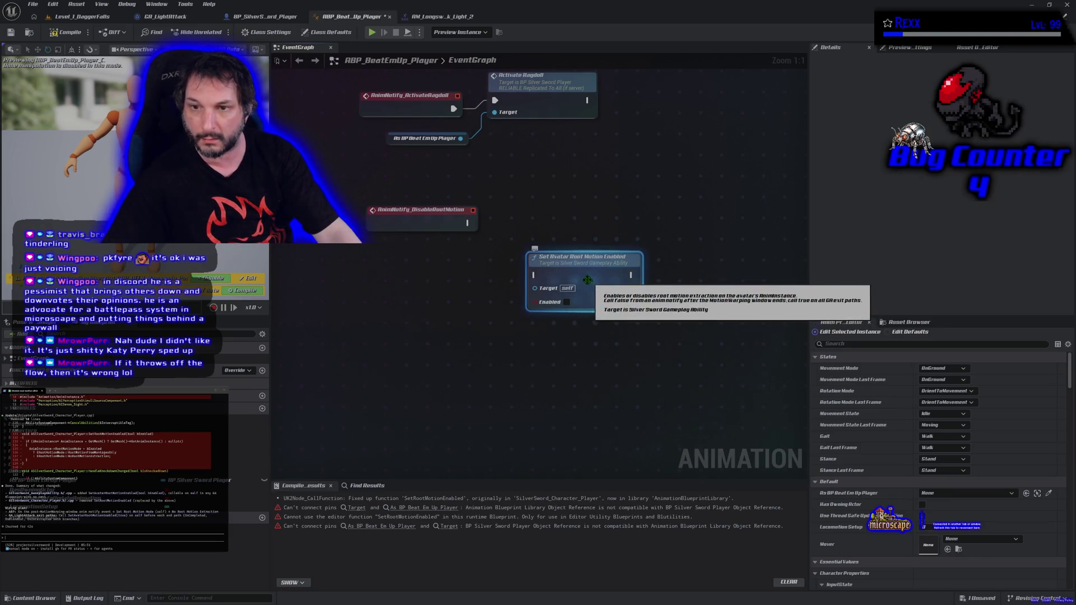
left_click_drag(467, 223, 529, 221)
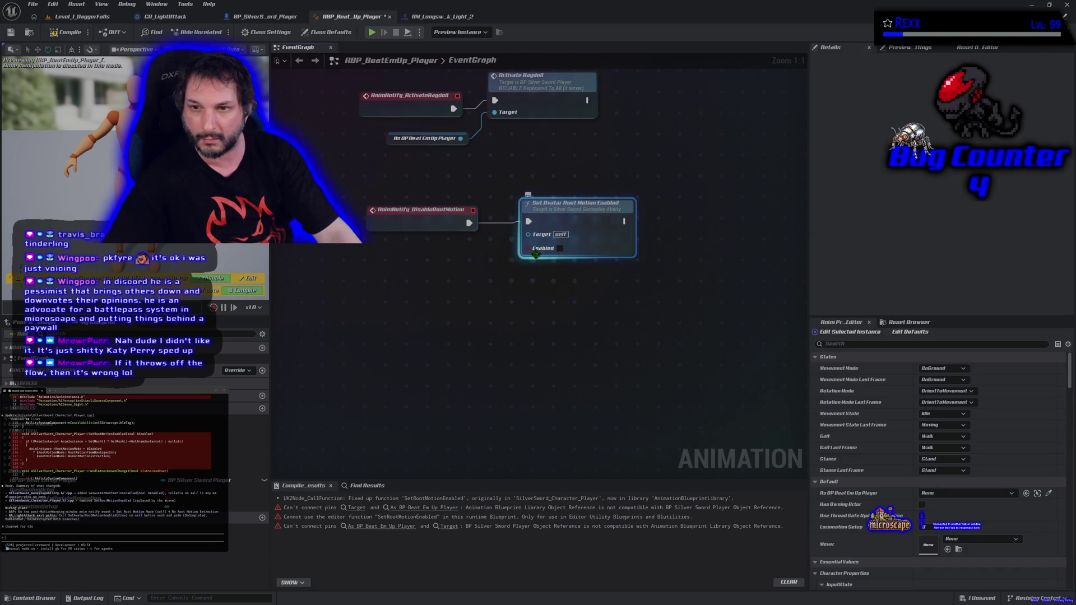
left_click(49, 32)
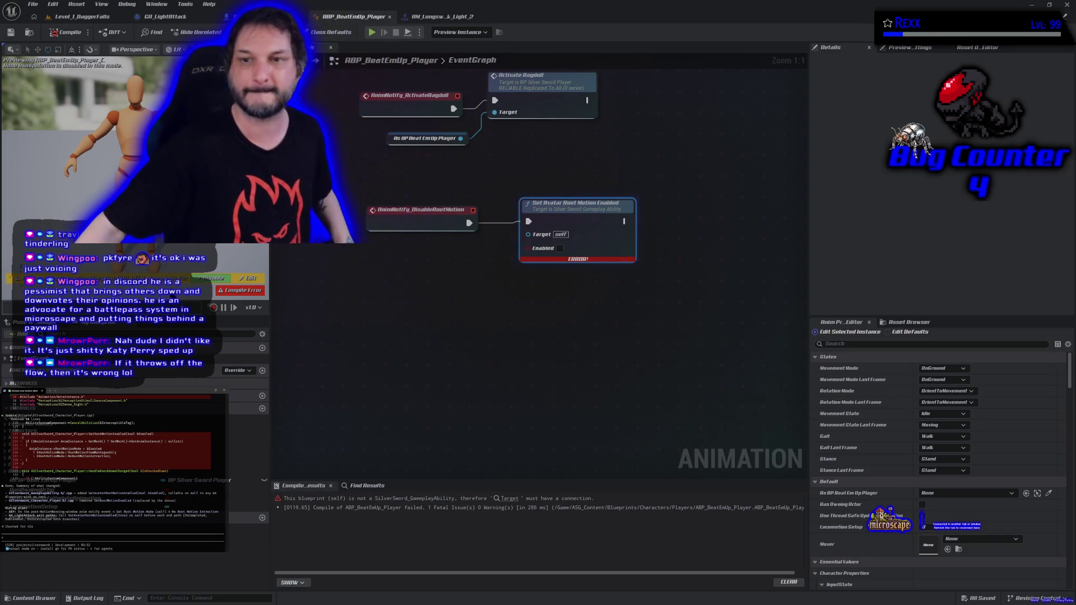
Step: Replace the failing node with Set Root Motion Mode off DisableRootMotion, then compile and save
key("Delete")
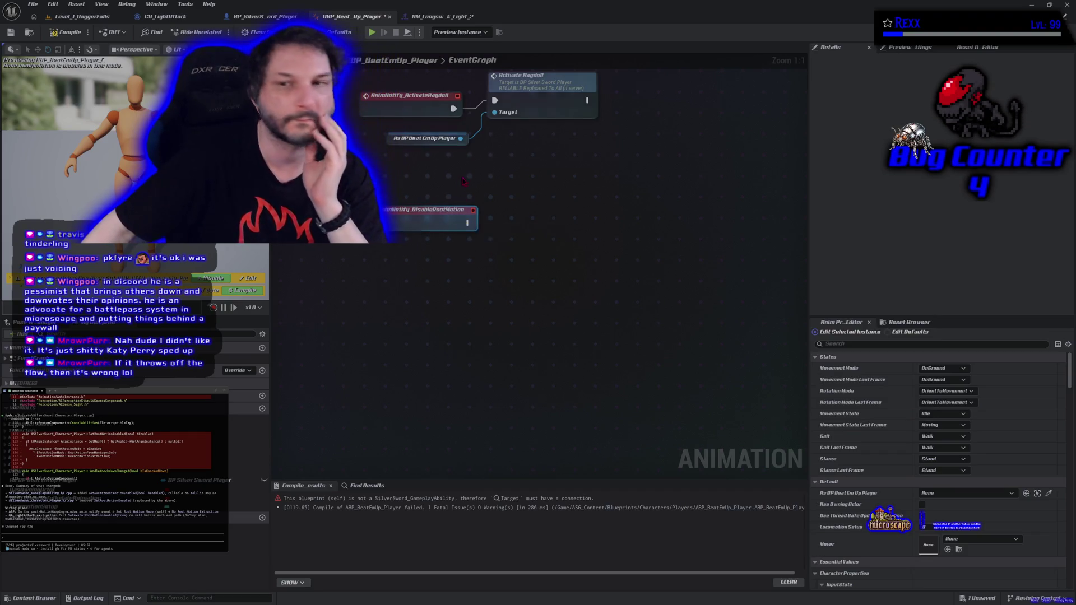
mouse_move(462, 181)
left_mouse_down()
mouse_move(502, 284)
mouse_move(490, 331)
mouse_move(443, 379)
mouse_move(465, 386)
mouse_move(467, 373)
left_mouse_up()
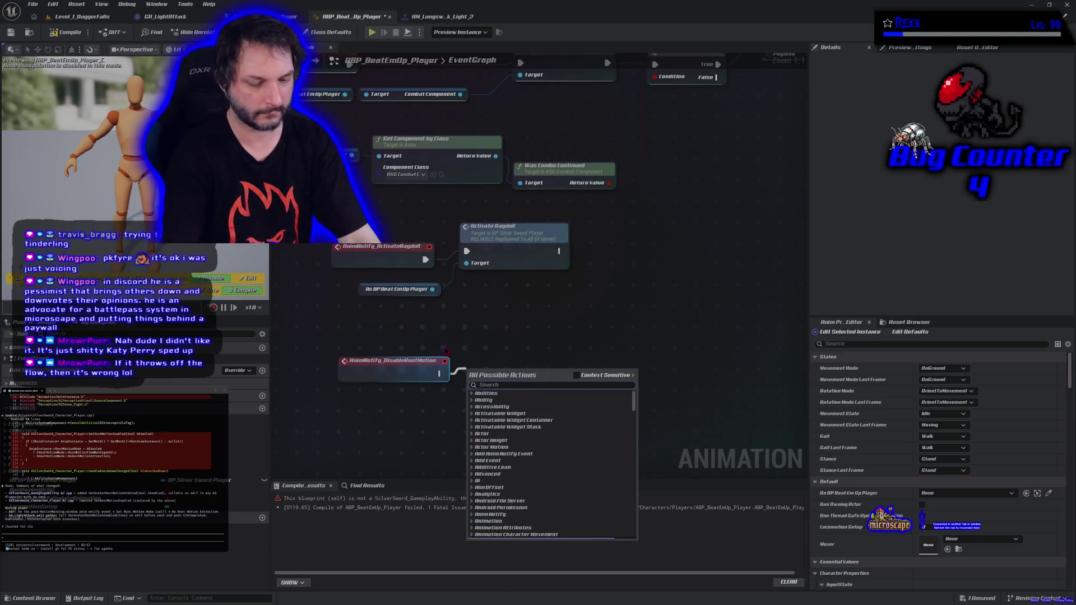
type("set root motion")
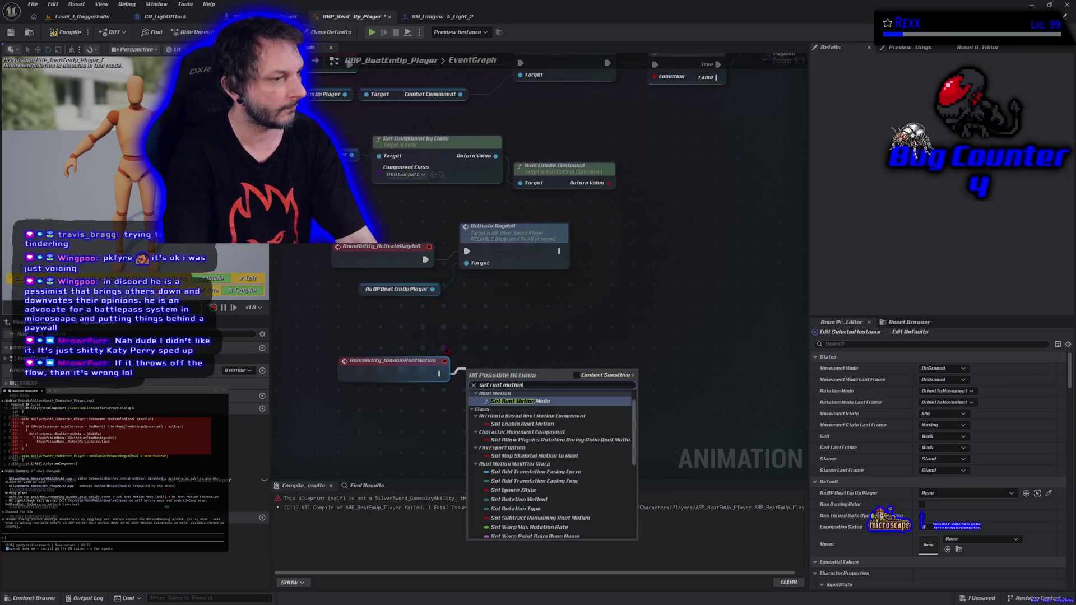
type("ode")
key("Return")
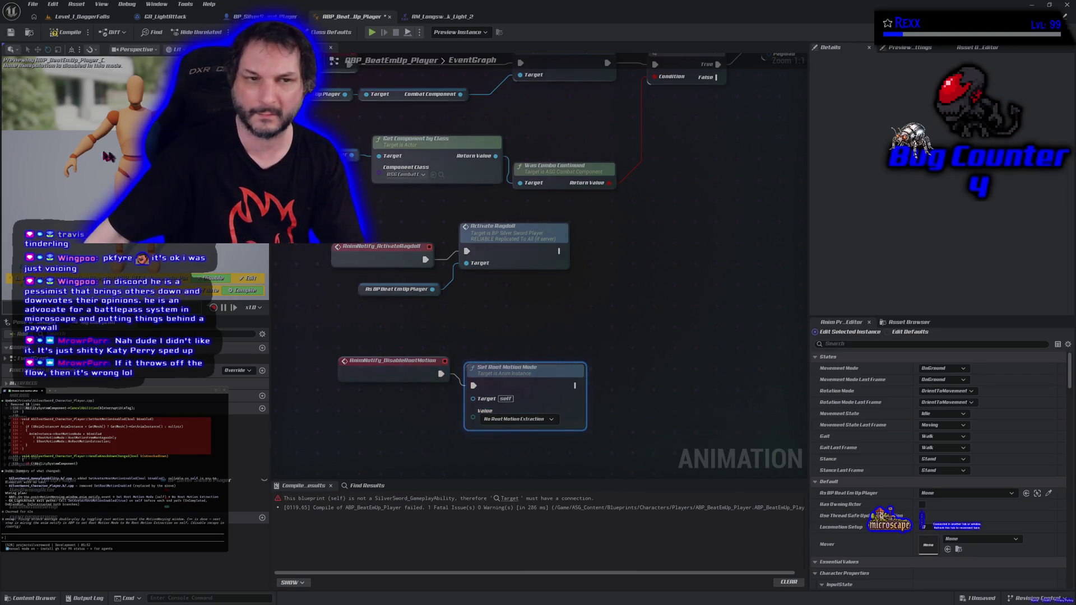
left_click(66, 32)
left_click(10, 32)
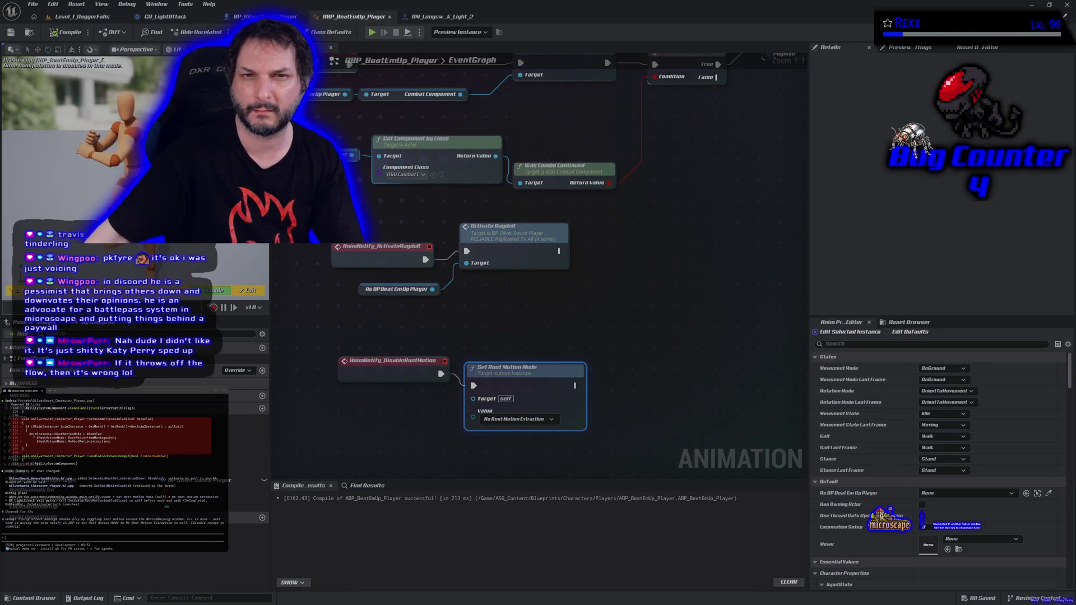
left_click(163, 16)
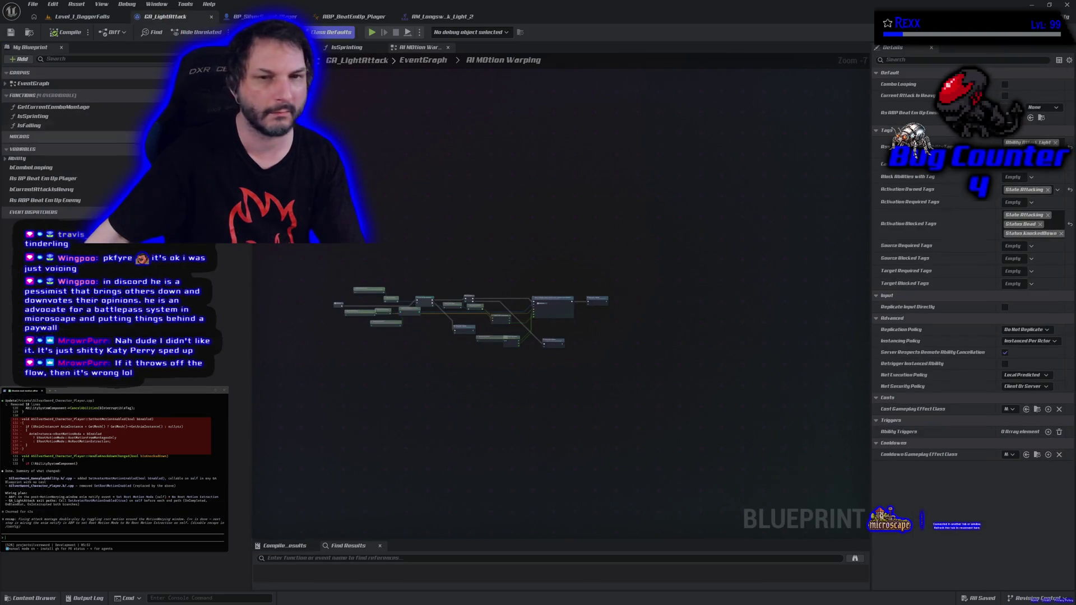
Step: Return to GA_LightAttack's main EventGraph and move the End Ability node further right
left_click(423, 60)
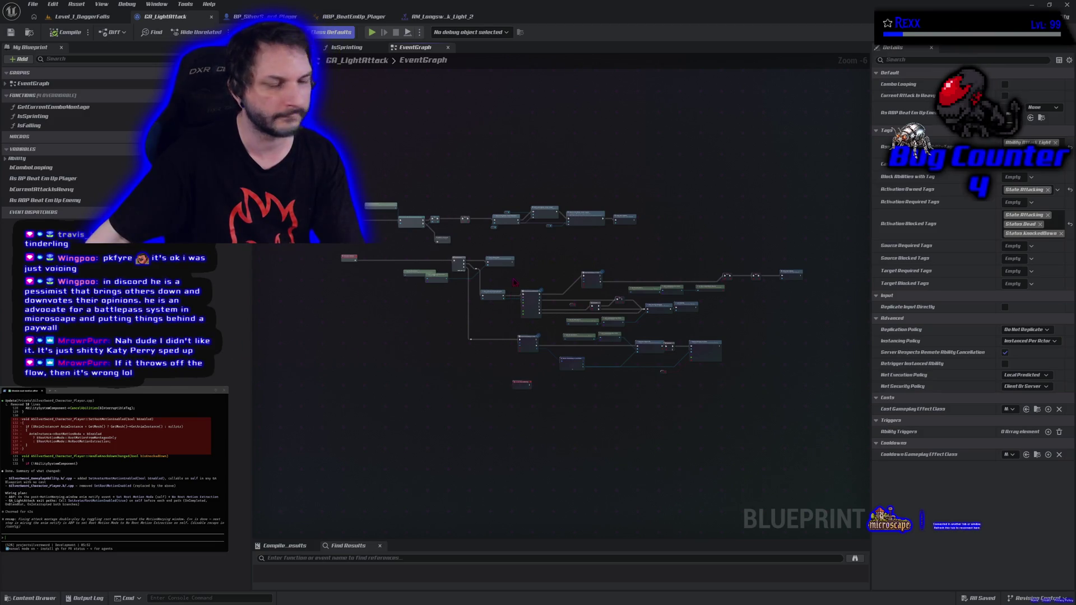
scroll(625, 373, "up", 4)
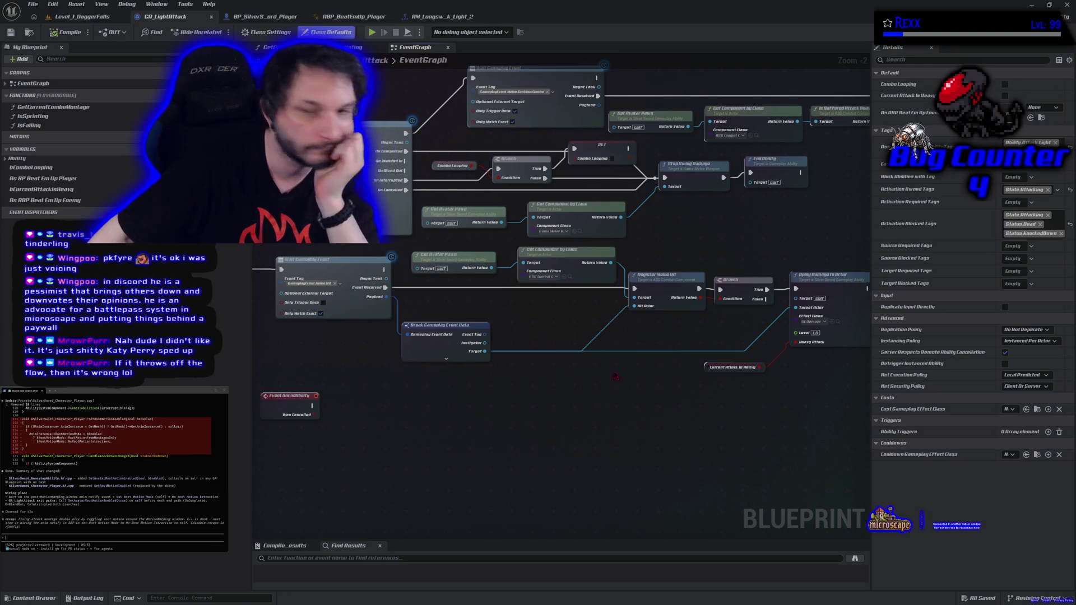
mouse_move(749, 219)
left_mouse_down()
mouse_move(417, 268)
mouse_move(428, 272)
left_mouse_up()
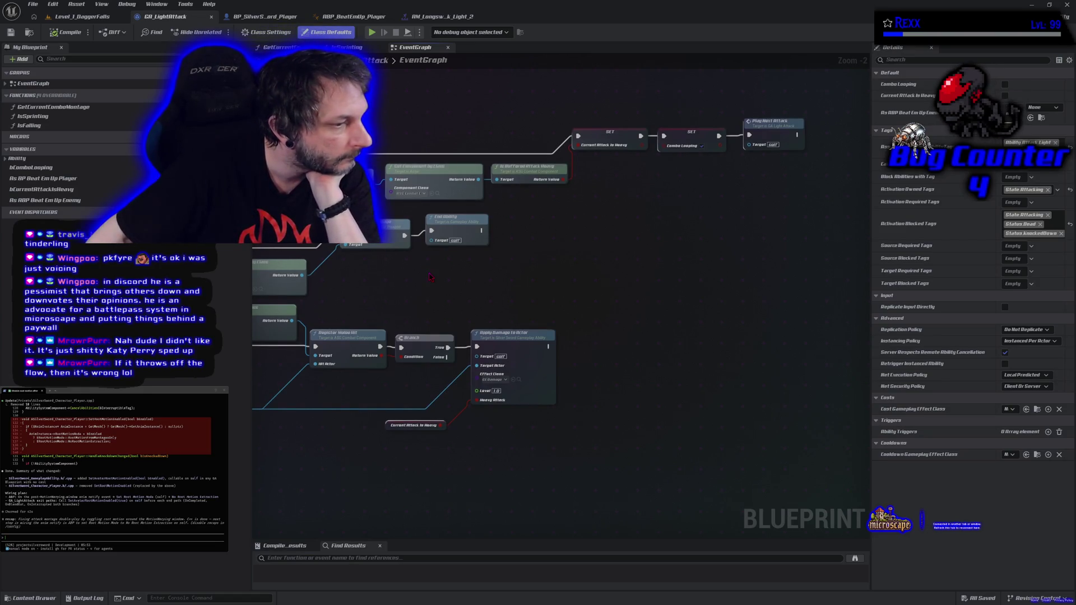
mouse_move(430, 277)
left_mouse_down()
mouse_move(692, 300)
mouse_move(667, 286)
left_mouse_up()
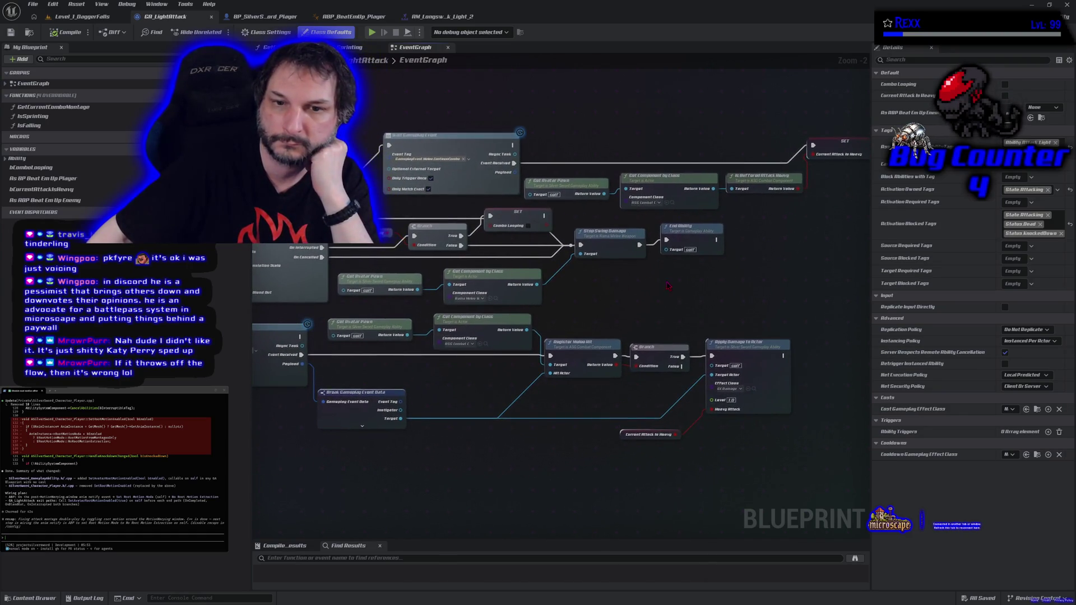
left_click_drag(681, 242, 738, 243)
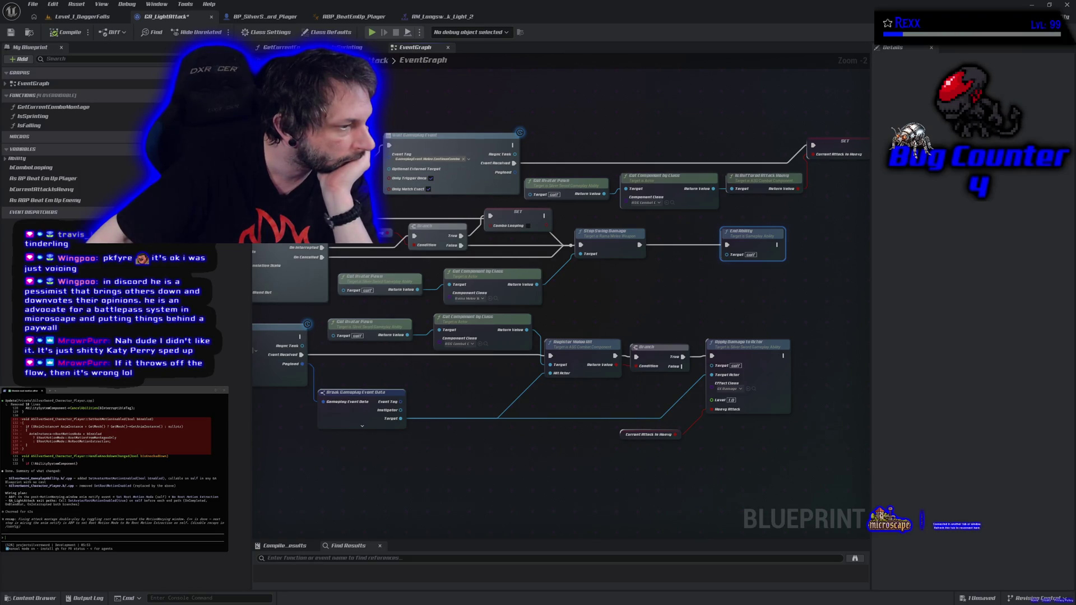
left_click_drag(624, 299, 620, 302)
Step: Place Set Avatar Root Motion Enabled with Enabled ticked, connect it into End Ability, then compile and save
right_click(620, 301)
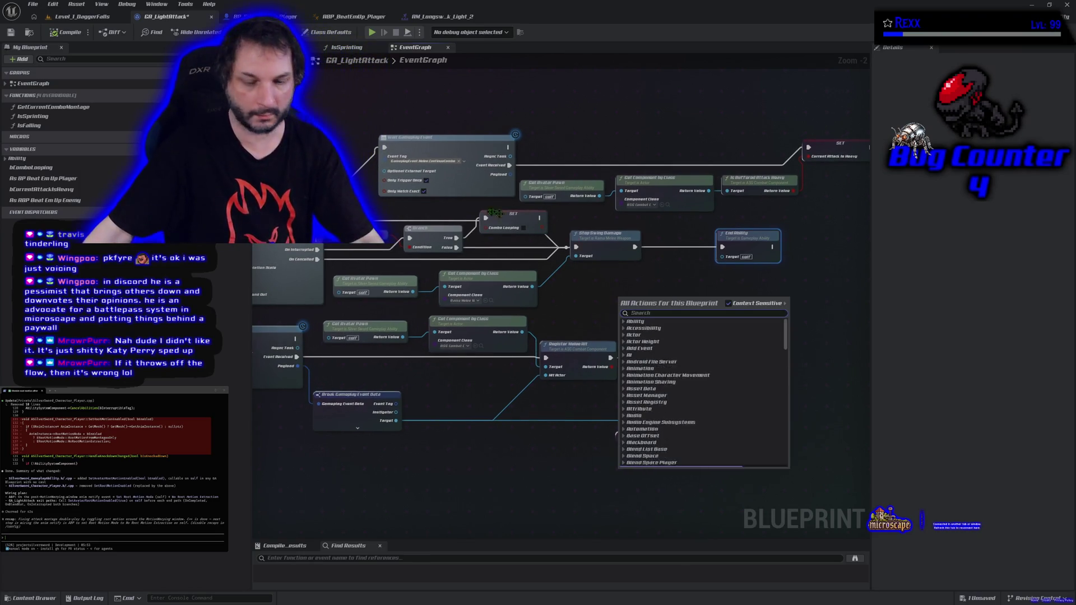
type("set avata")
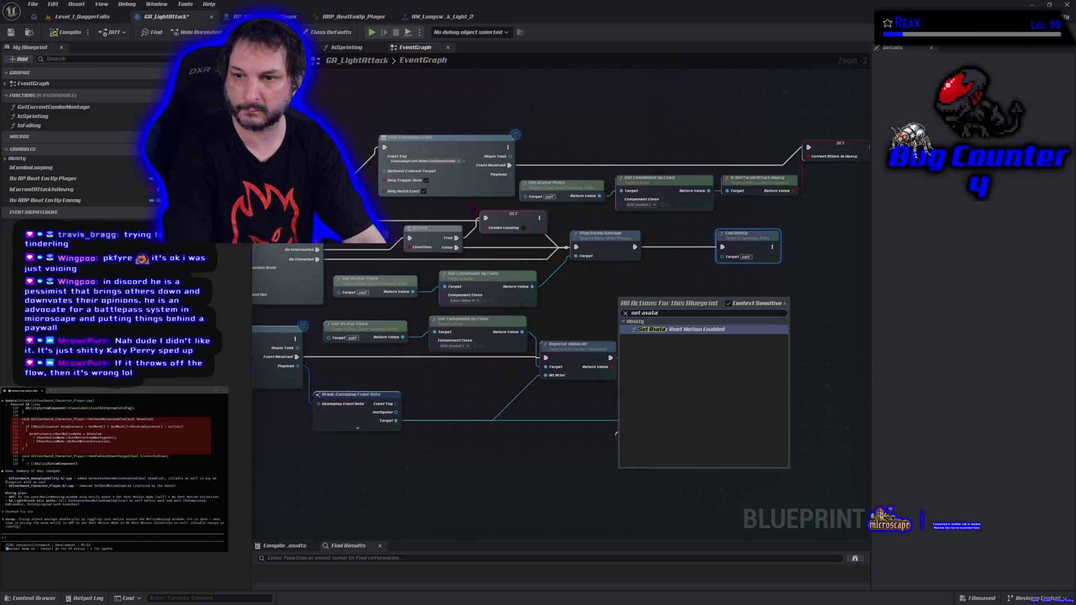
key("Return")
left_click(644, 333)
mouse_move(624, 295)
left_mouse_down()
mouse_move(649, 258)
mouse_move(646, 277)
left_mouse_up()
left_click_drag(720, 277, 723, 247)
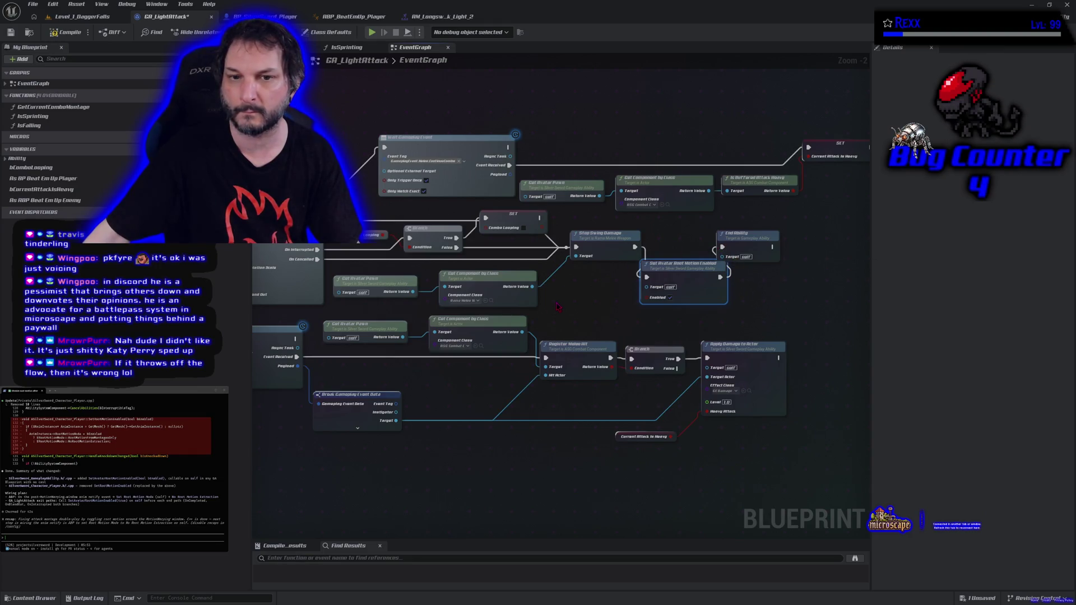
left_click(63, 33)
left_click(11, 33)
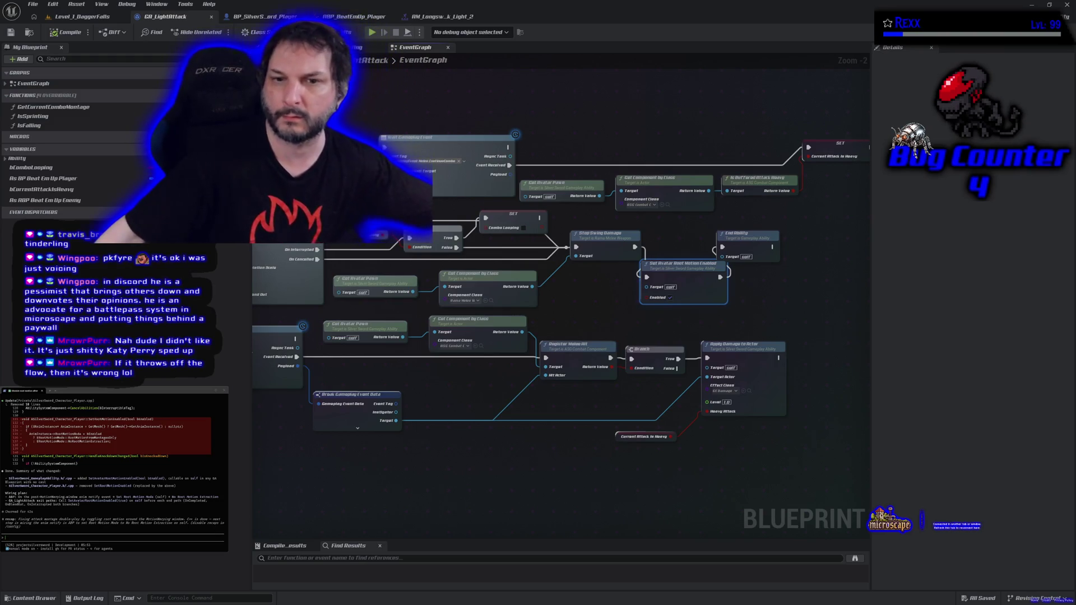
Step: Select the upper GA_LightAttack node group, submit it to the terminal, then open the 'roll a d6 parody' video
scroll(598, 216, "down", 2)
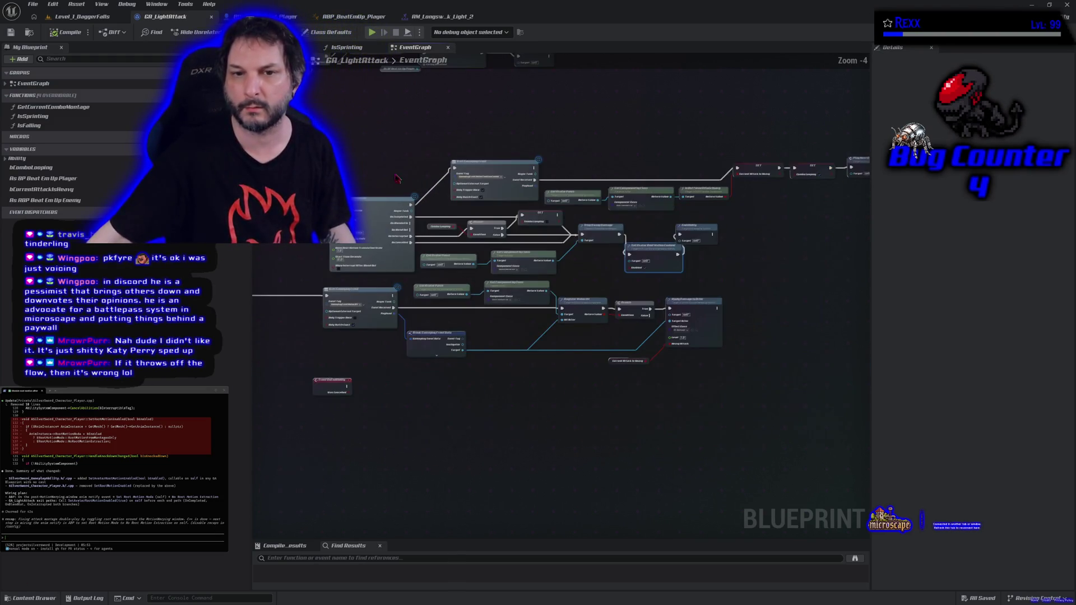
mouse_move(316, 117)
left_mouse_down()
mouse_move(336, 191)
mouse_move(561, 302)
mouse_move(723, 364)
mouse_move(727, 278)
left_mouse_up()
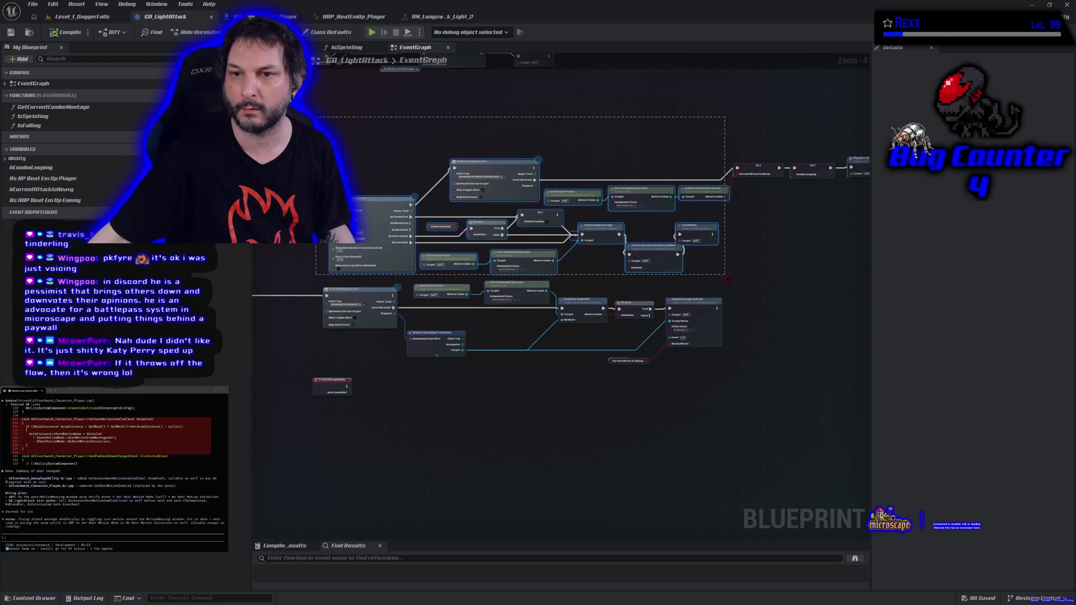
left_click_drag(727, 279, 727, 279)
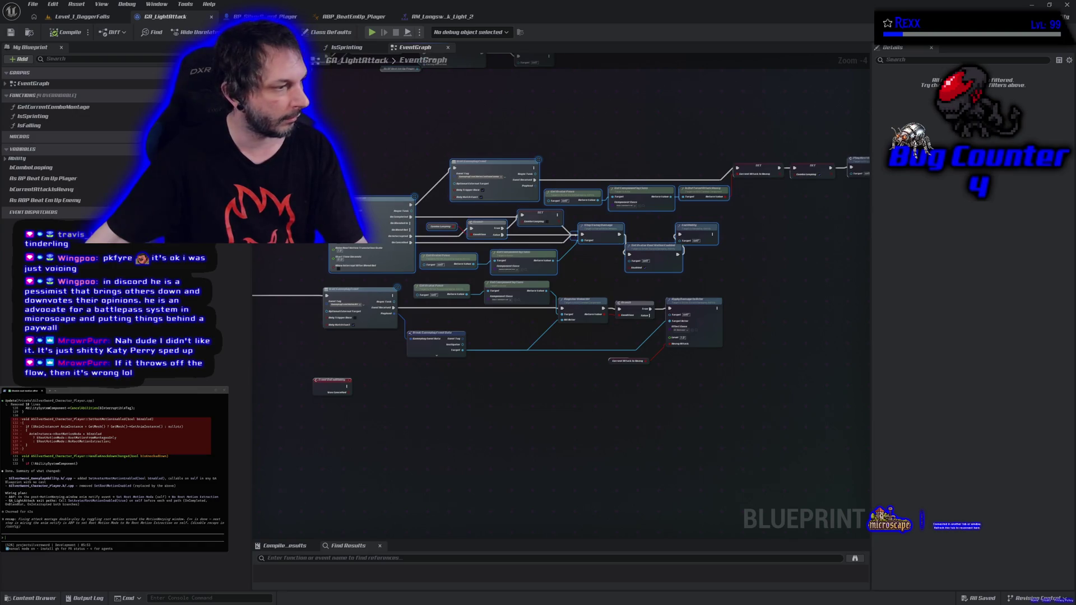
key("ctrl+v")
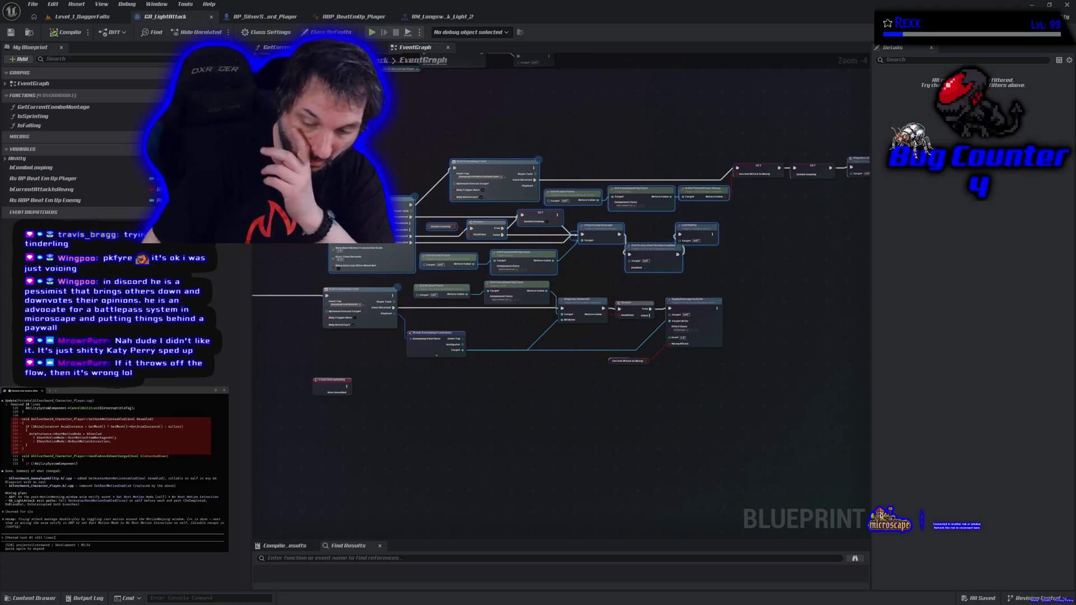
key("Return")
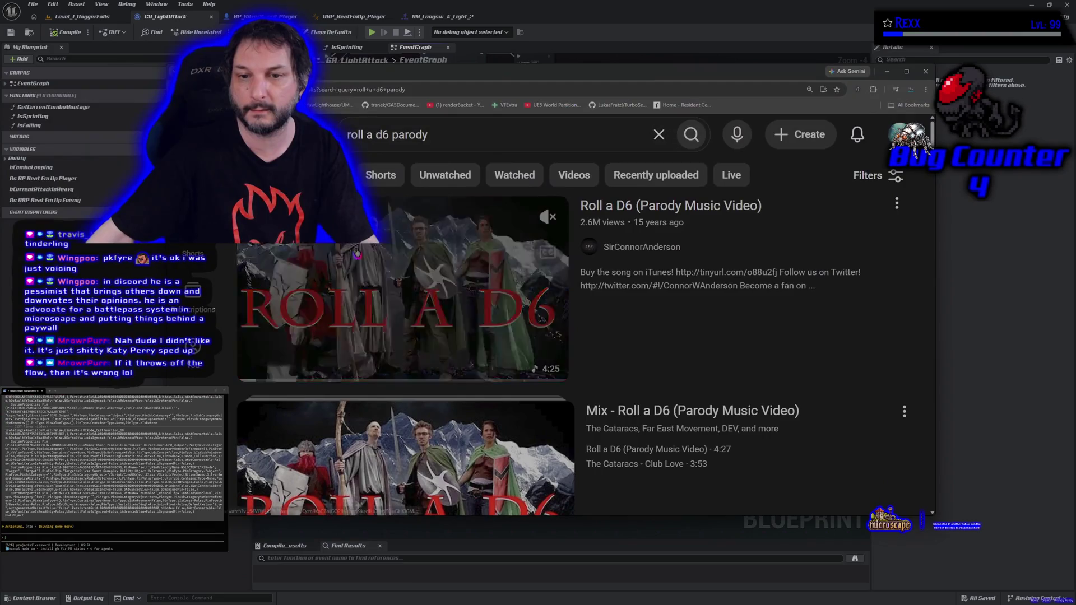
left_click(521, 298)
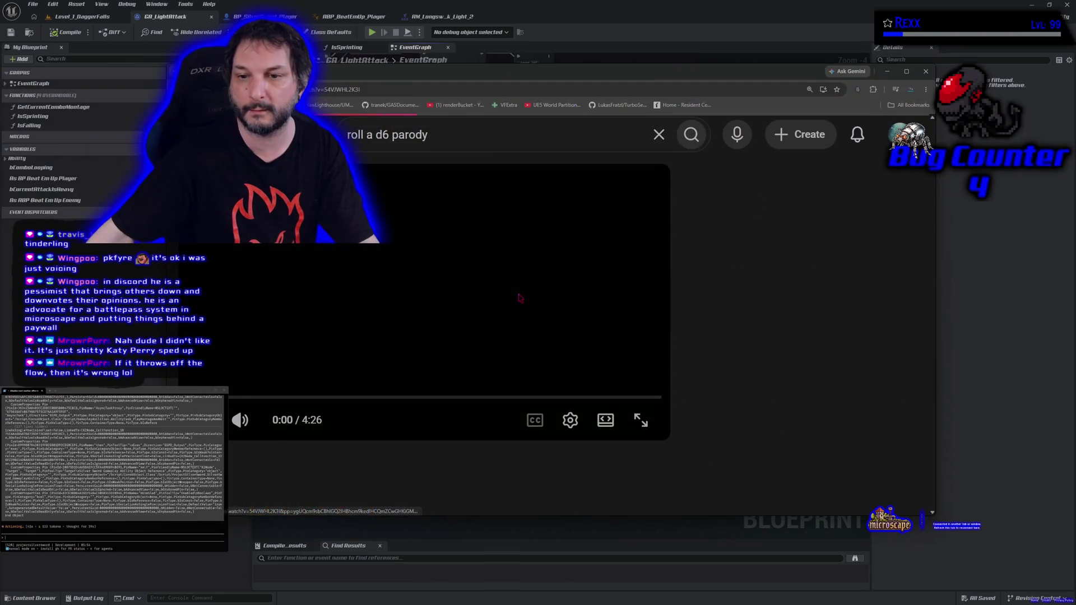
Step: Play the Roll a D6 parody video full screen, skipping ahead to 0:37
left_click(551, 375)
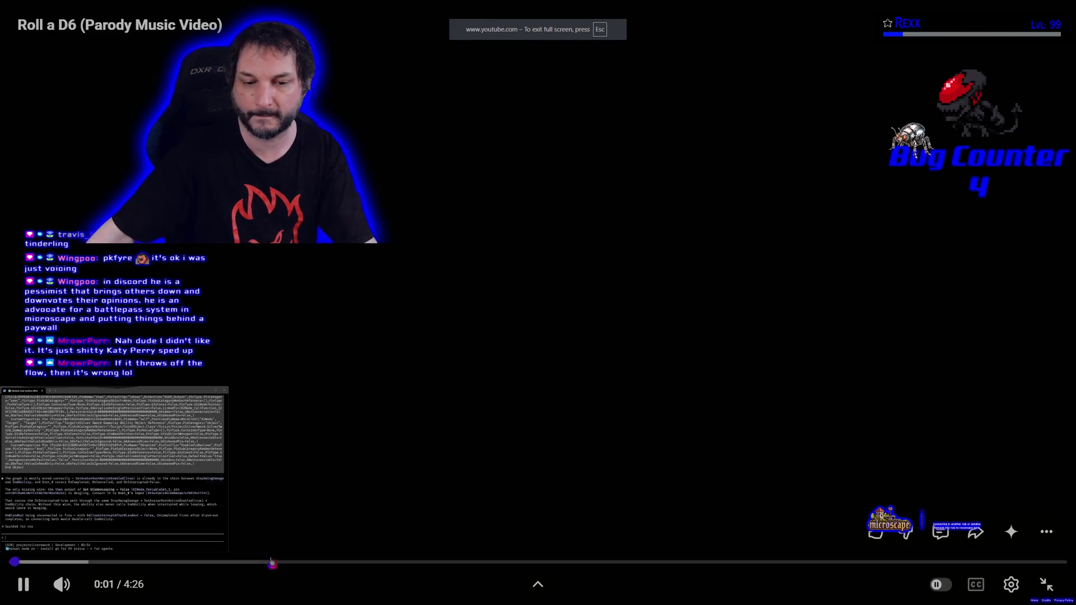
left_click(160, 565)
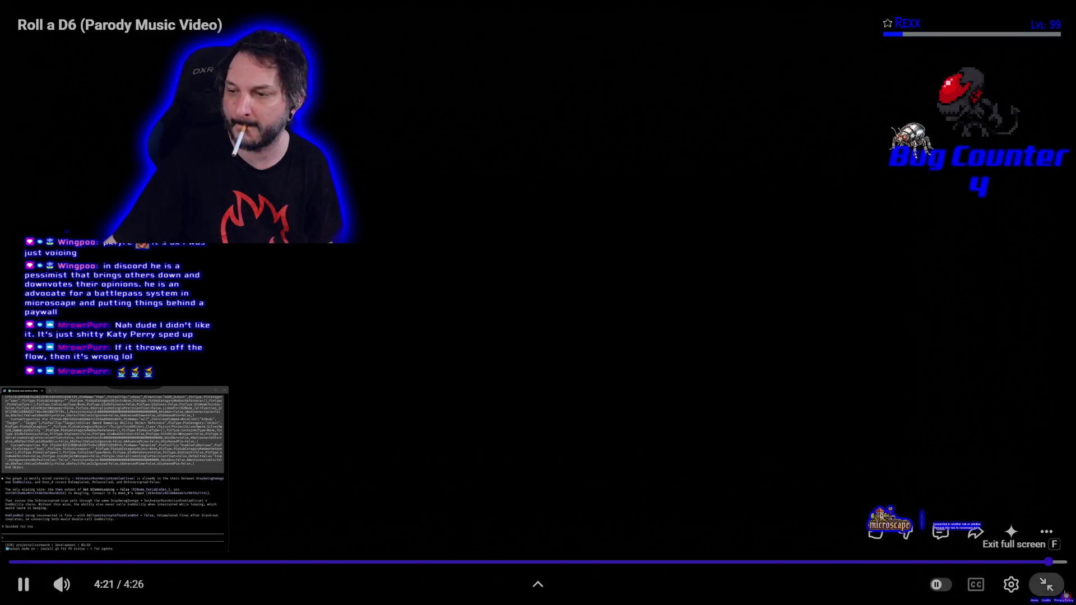
Step: Exit full screen, scroll through the video's comments, and switch back to Unreal's GA_LightAttack graph
left_click(1064, 594)
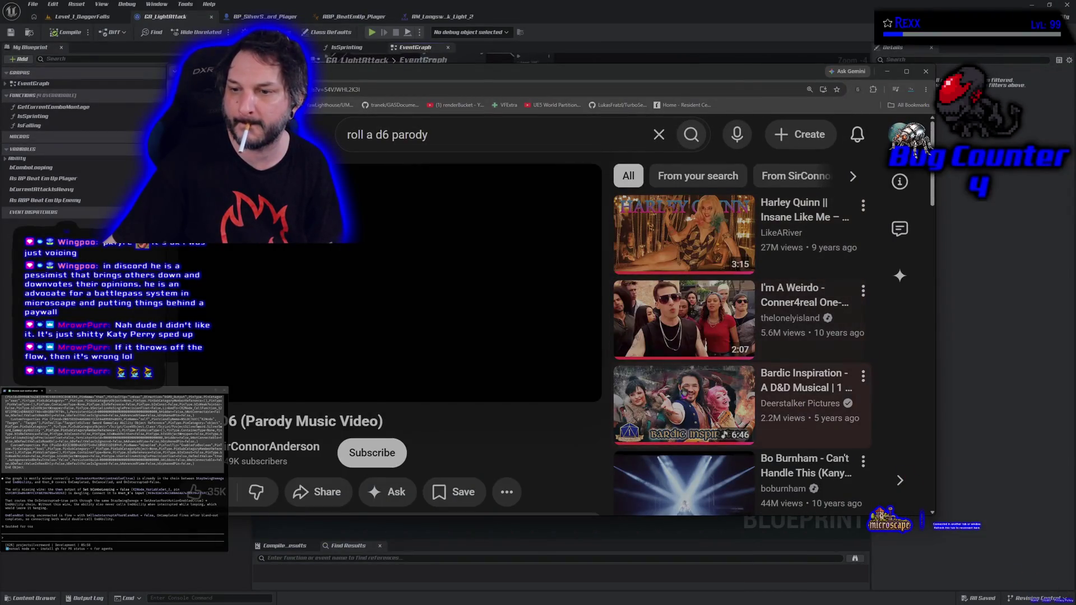
scroll(193, 493, "down", 7)
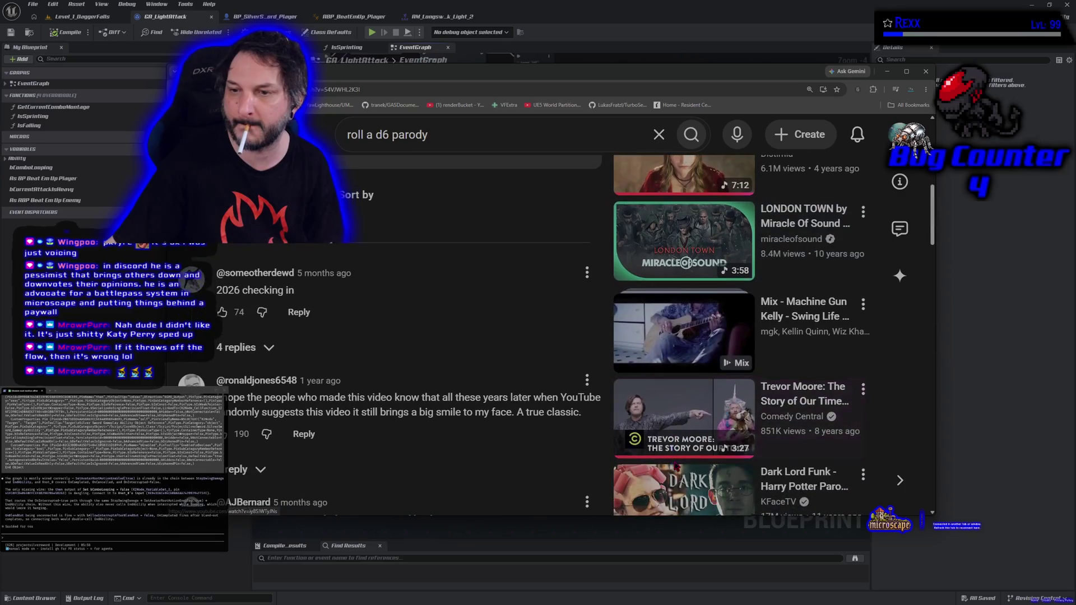
scroll(416, 176, "down", 4)
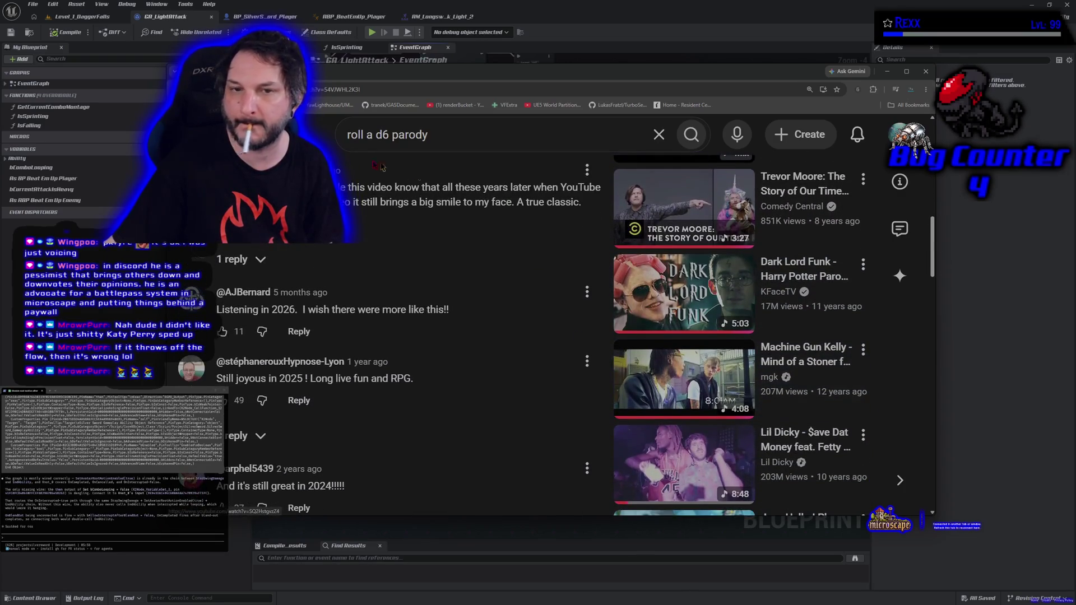
key("alt+Tab")
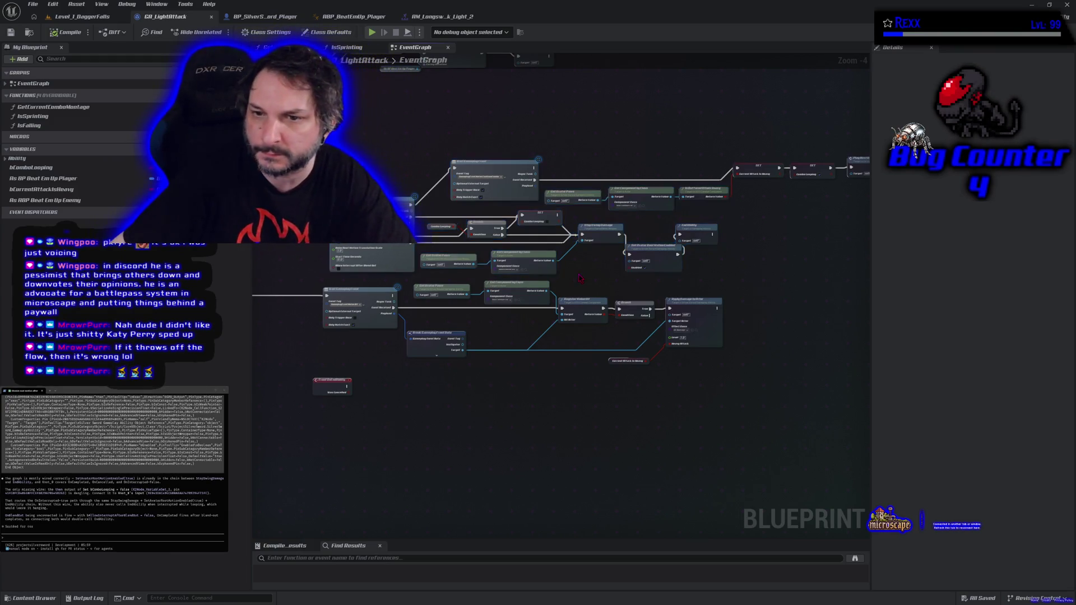
Step: Shift End Ability right and slot Set Avatar Root Motion Enabled between Stop Swing Damage and End Ability
scroll(580, 277, "up", 3)
left_click_drag(595, 281, 471, 316)
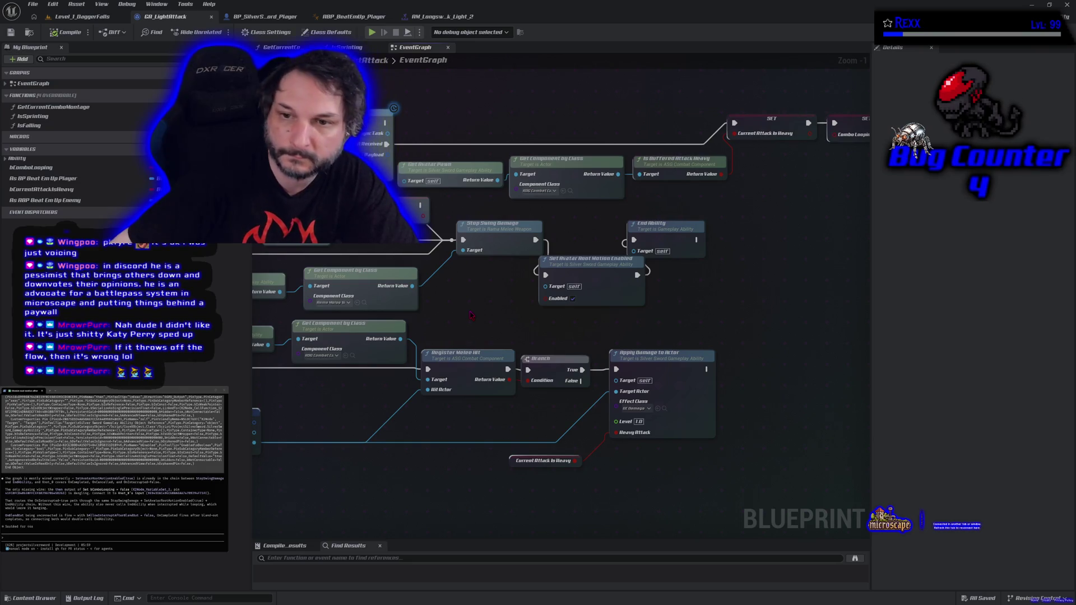
left_click_drag(648, 229, 701, 228)
left_click_drag(589, 280, 606, 244)
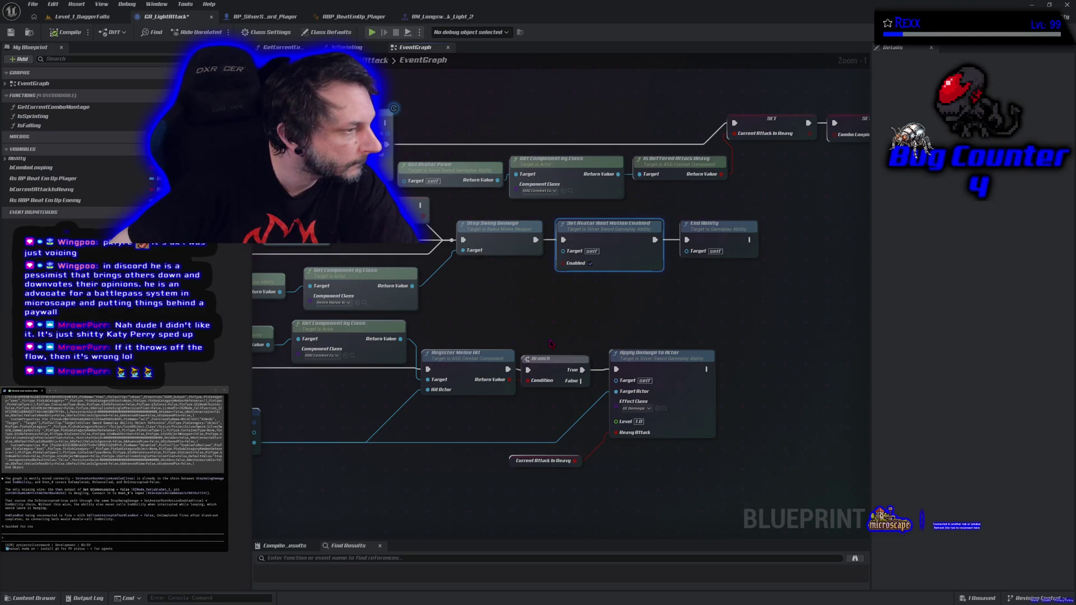
left_click_drag(537, 339, 574, 339)
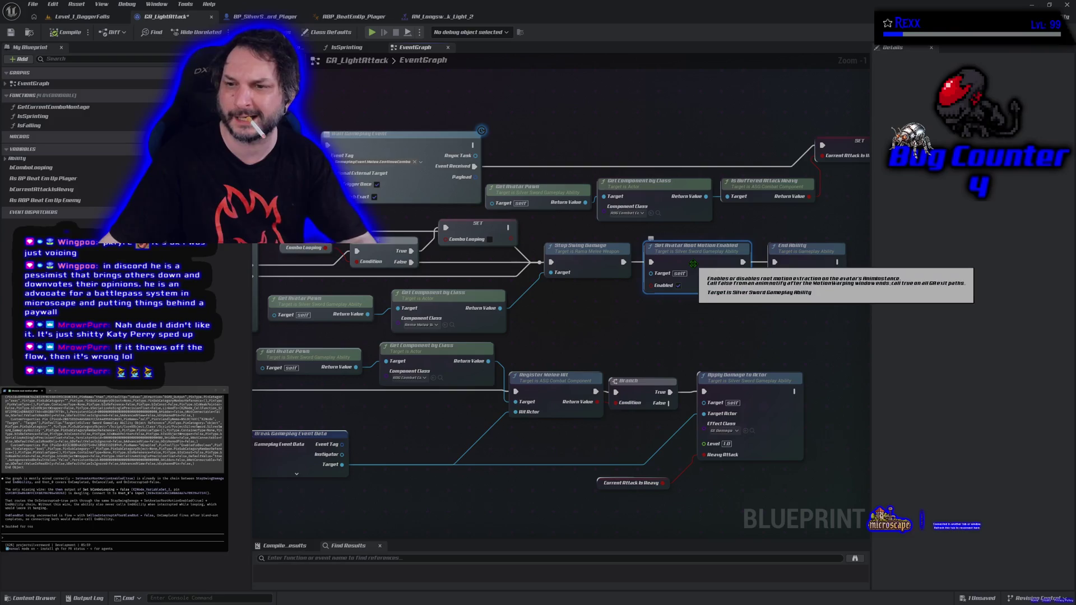
key("ctrl+c")
key("ctrl+v")
left_click_drag(566, 329, 566, 308)
left_click_drag(511, 230, 568, 320)
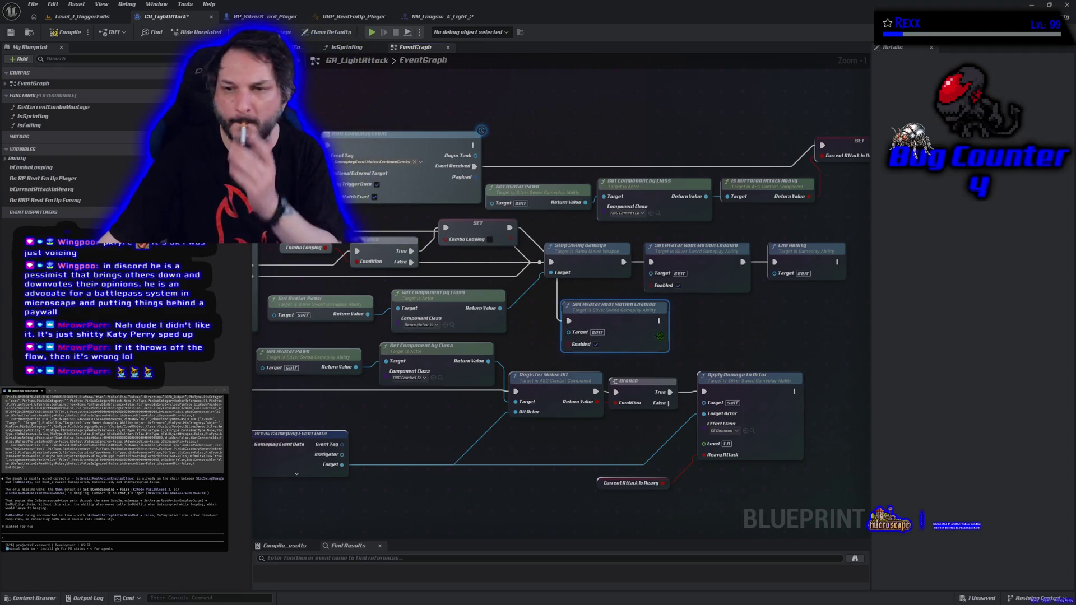
key("Delete")
mouse_move(508, 228)
left_mouse_down()
mouse_move(626, 238)
mouse_move(653, 263)
left_mouse_up()
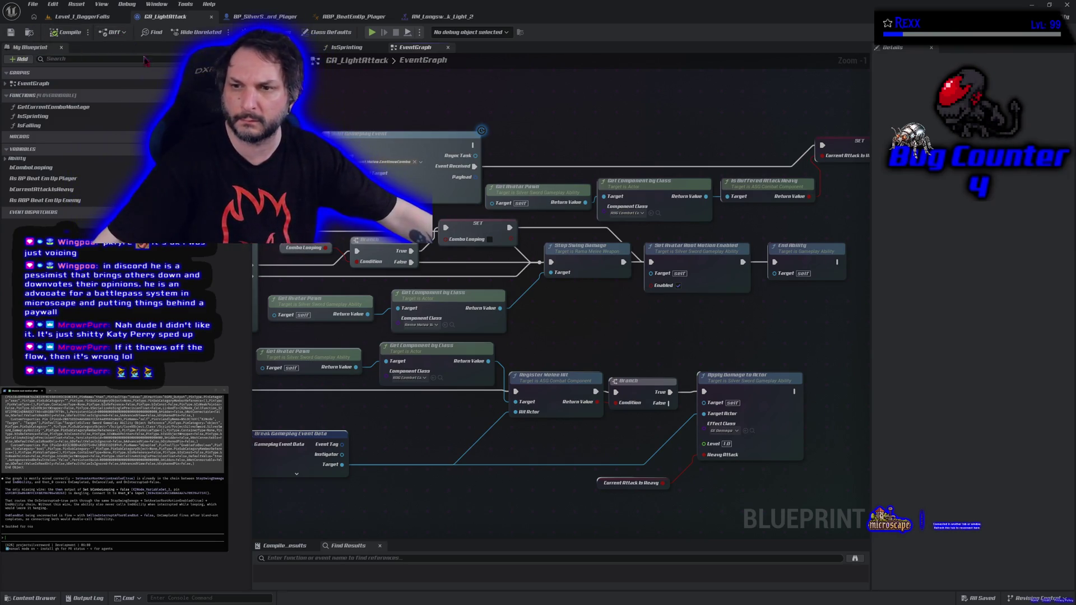
Step: Switch to Level_1_DaggerFalls and run a brief Play-In-Editor session
left_click(81, 17)
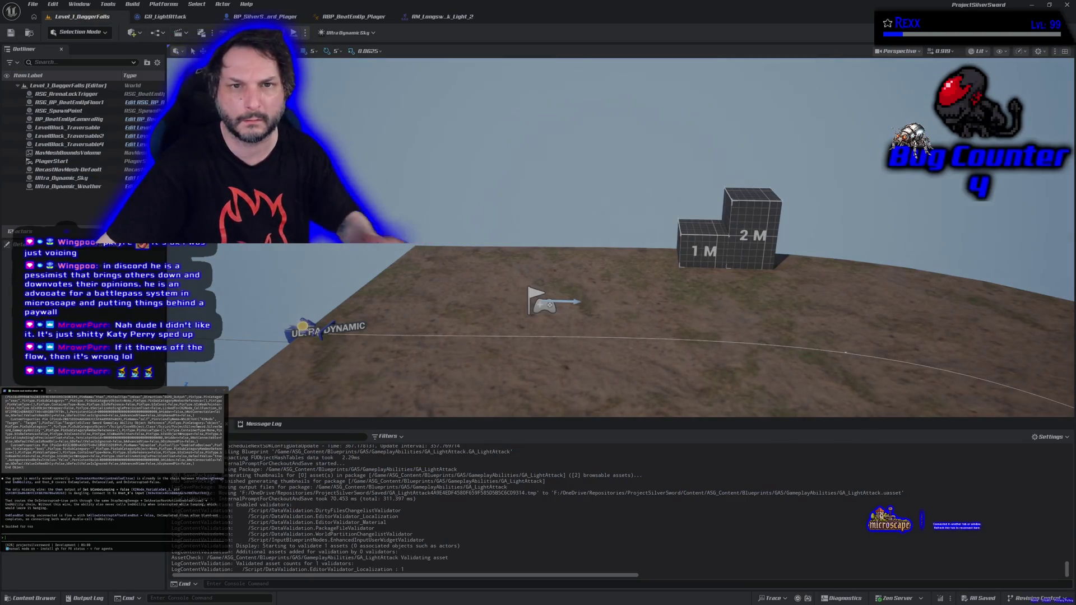
key("alt+p")
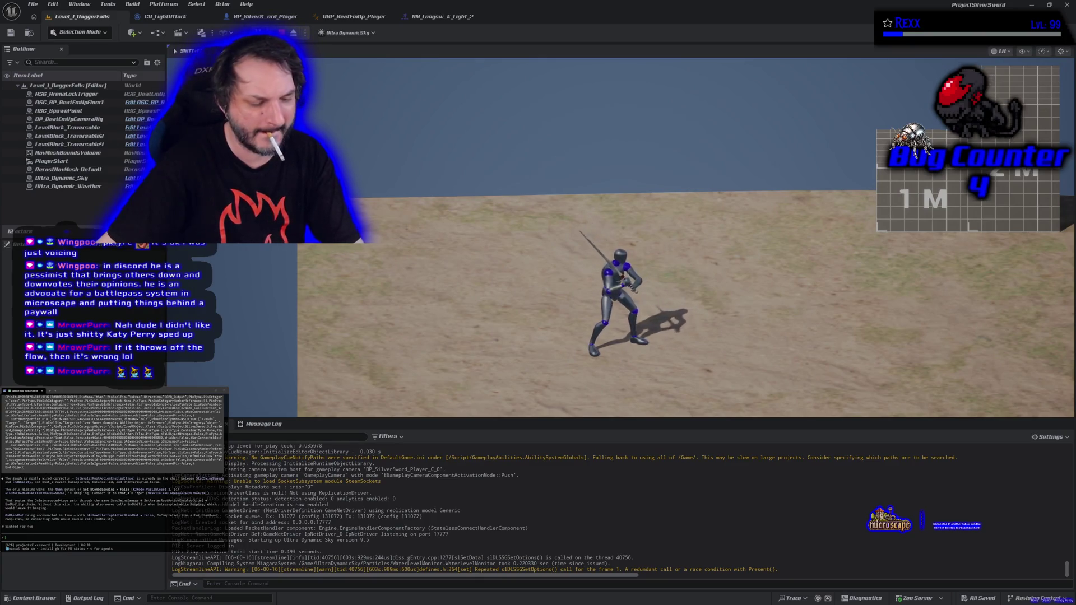
key("Escape")
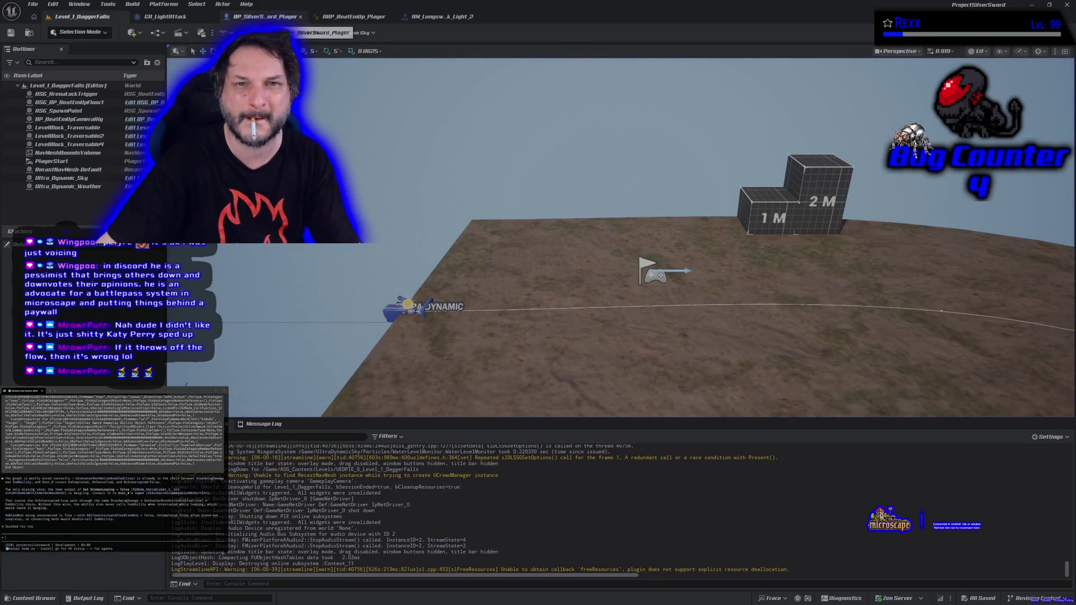
Step: Play-test again, running left and right and performing the light attack combo
key("alt+p")
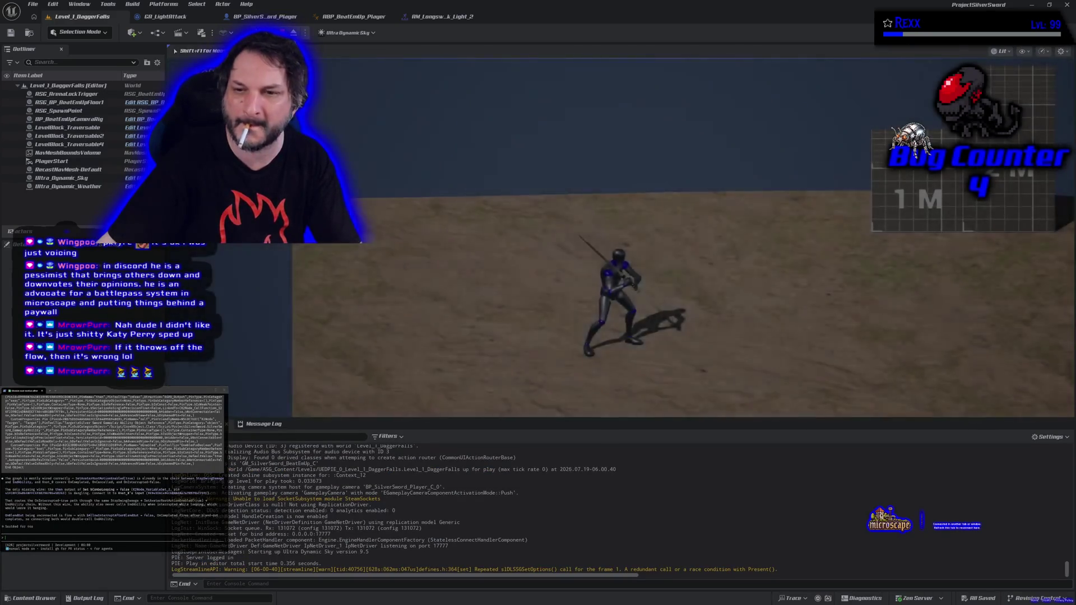
key("a")
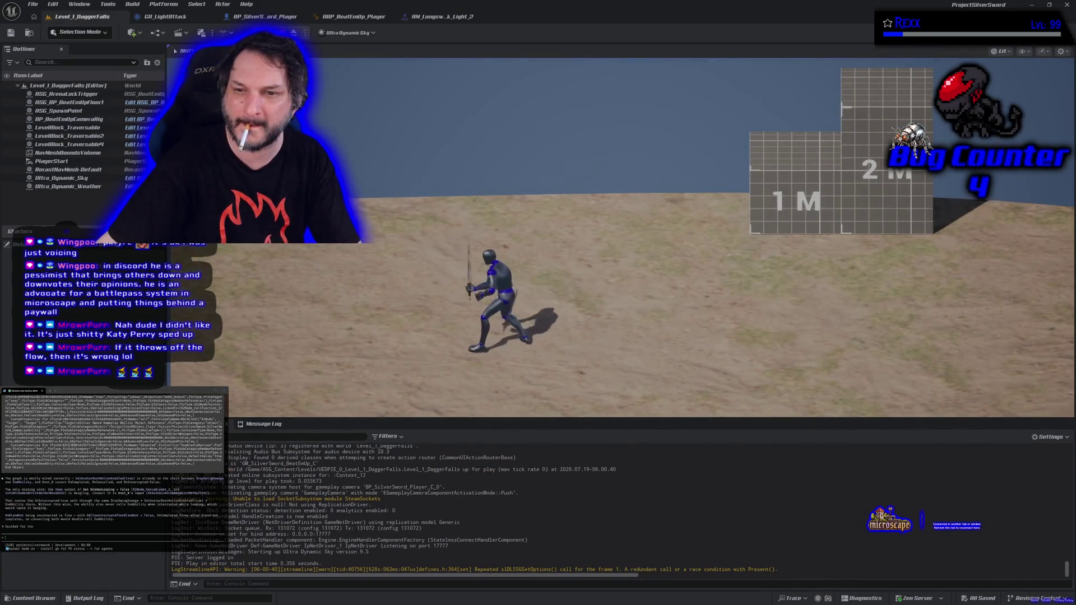
key("d")
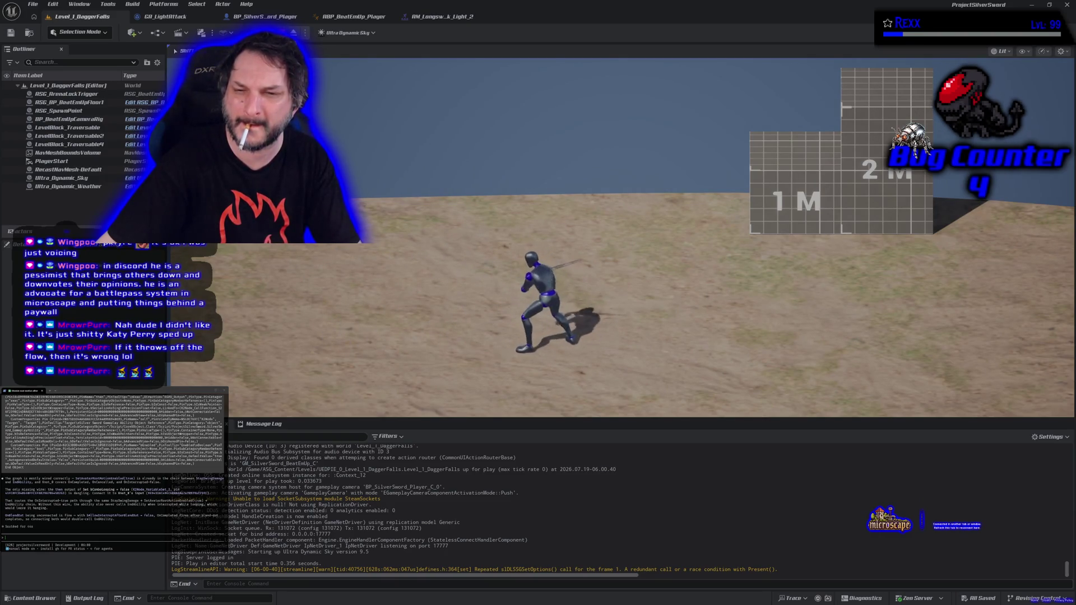
key("a")
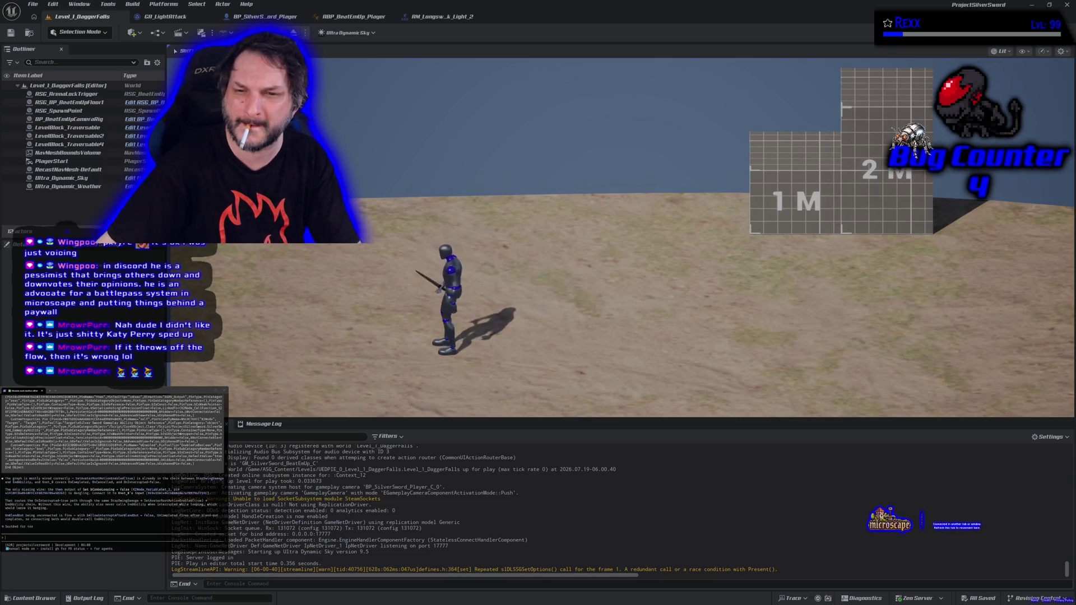
left_click(622, 235)
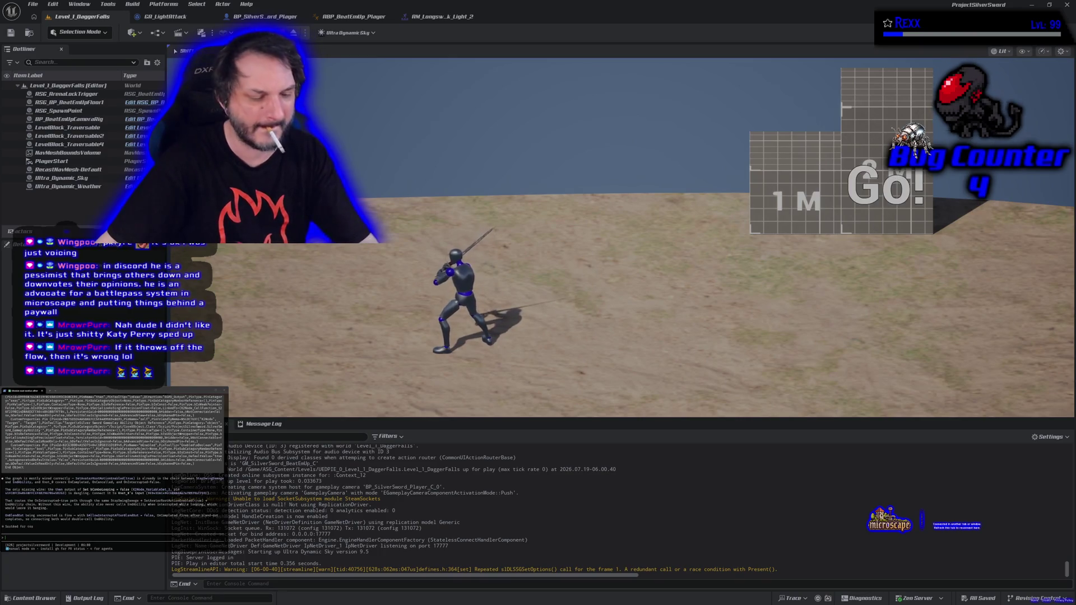
key("Escape")
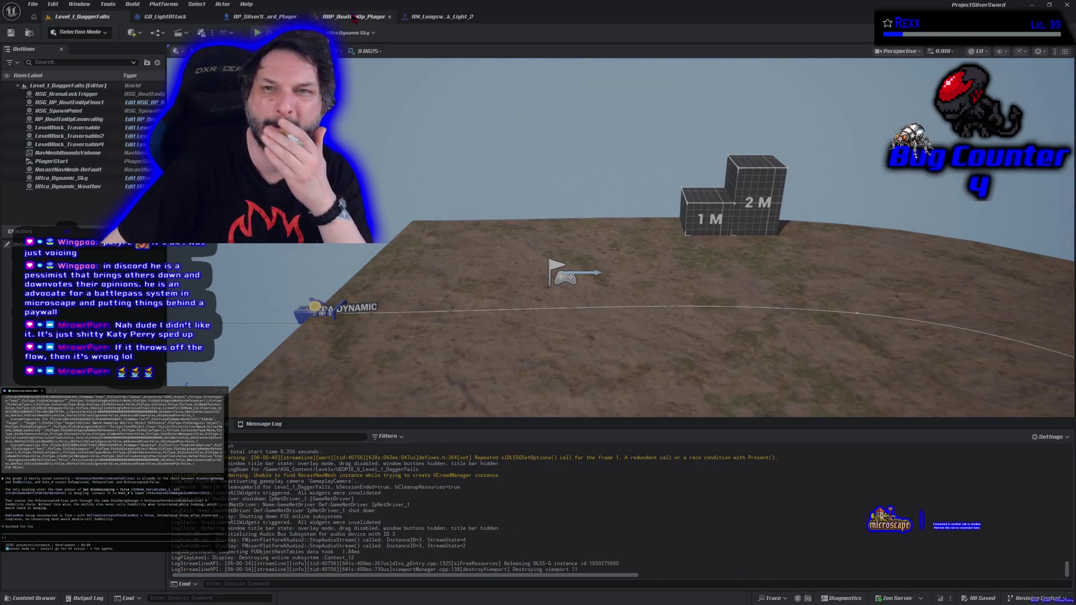
Step: Back in GA_LightAttack, compile the blueprint and run a quick game preview
left_click(198, 20)
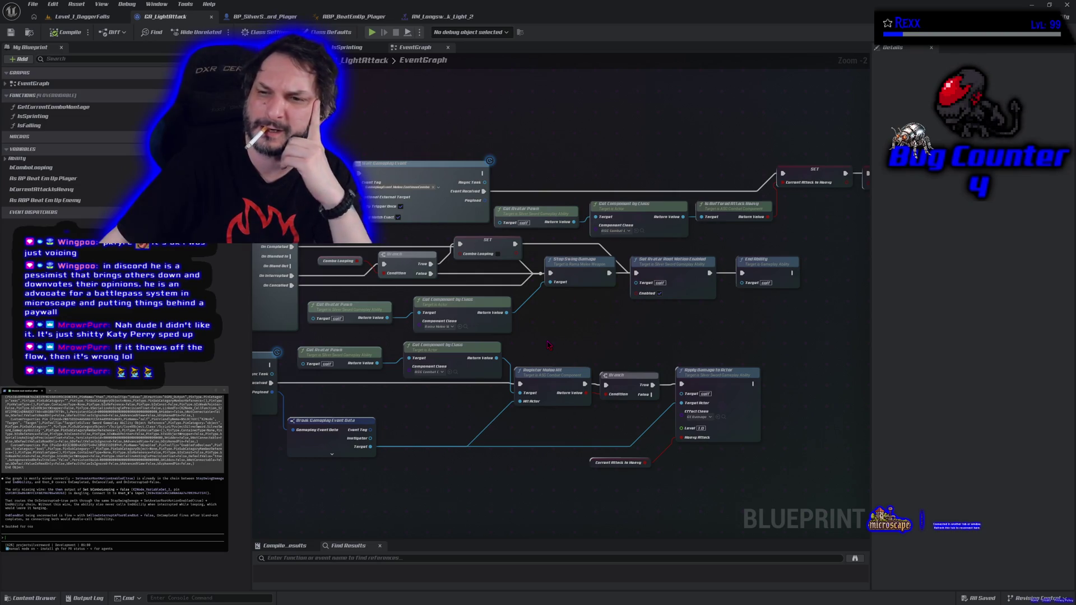
left_click_drag(548, 344, 604, 329)
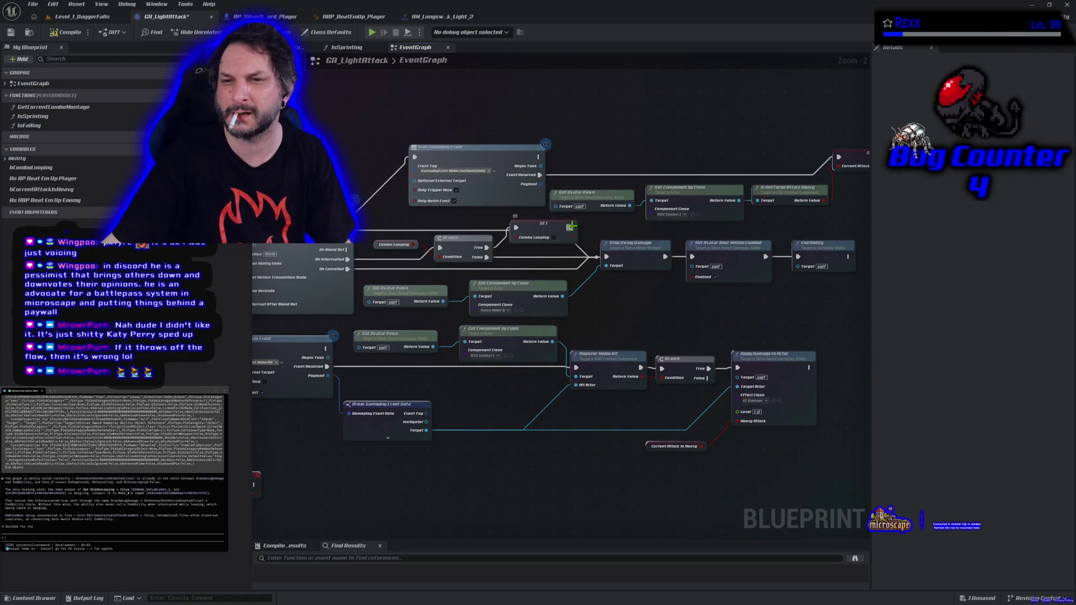
left_click(70, 33)
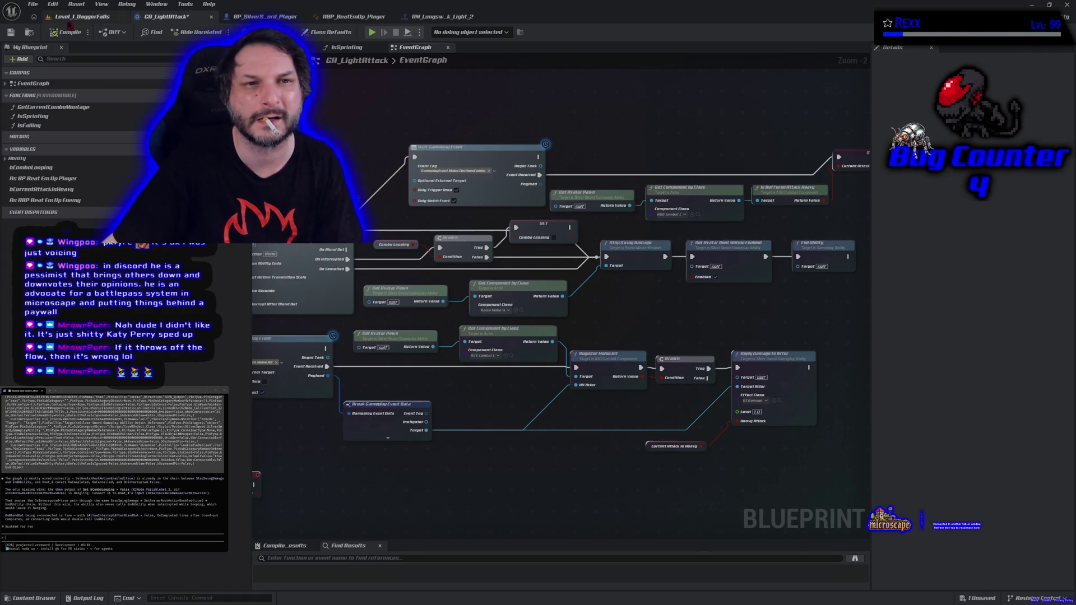
left_click(370, 33)
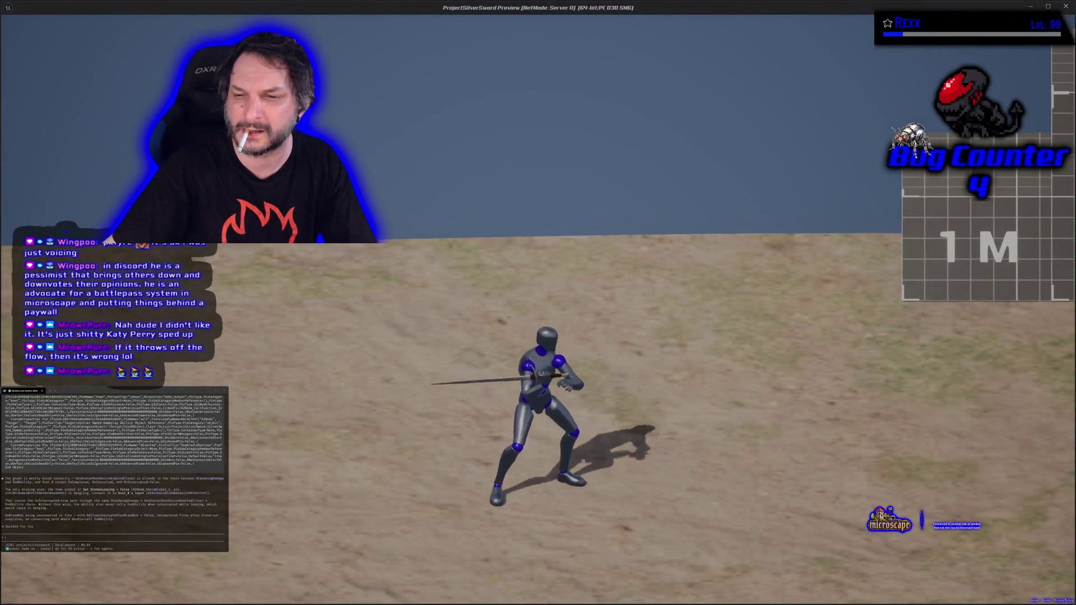
key("Escape")
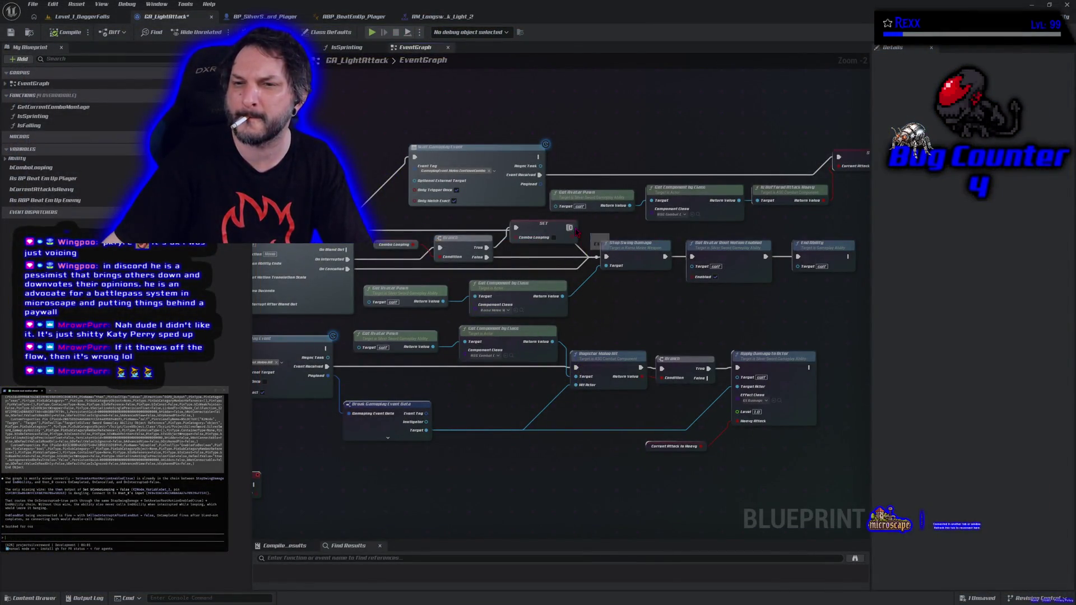
Step: Pull a new exec wire from the SET node, then cancel the node search
left_click_drag(570, 228, 621, 226)
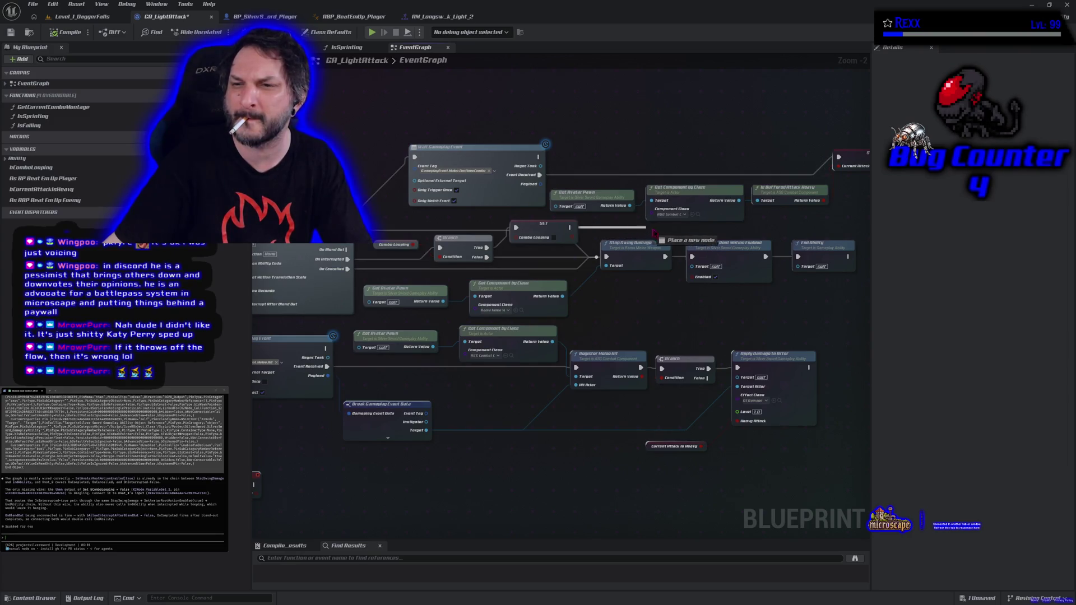
left_click_drag(693, 257, 667, 298)
key("Escape")
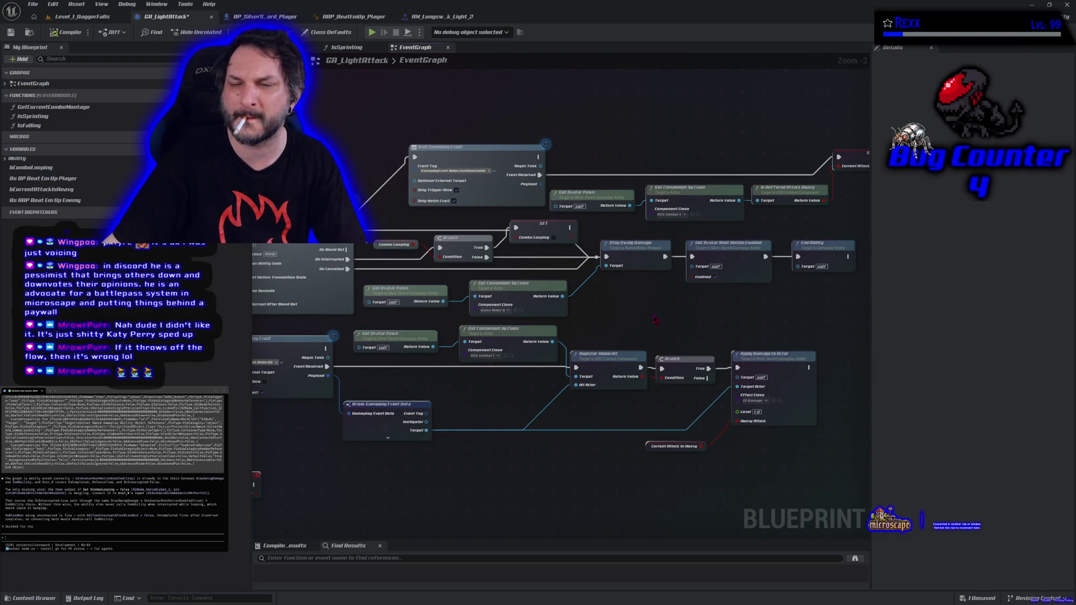
Step: Play-test Level_1_DaggerFalls walking right, then paste a duplicate End Ability node into the graph
left_click(87, 16)
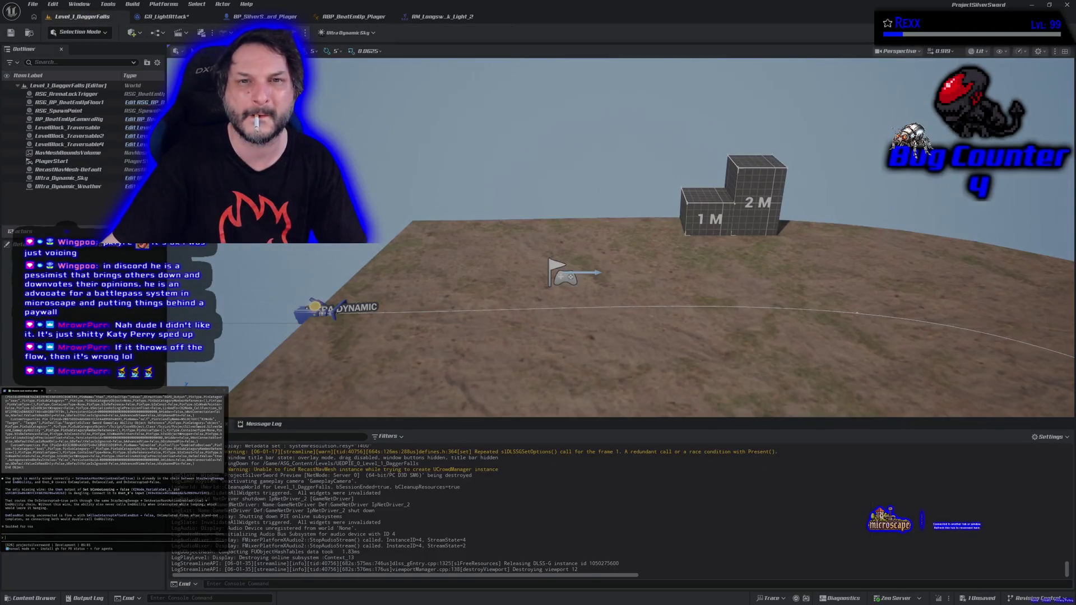
key("alt+p")
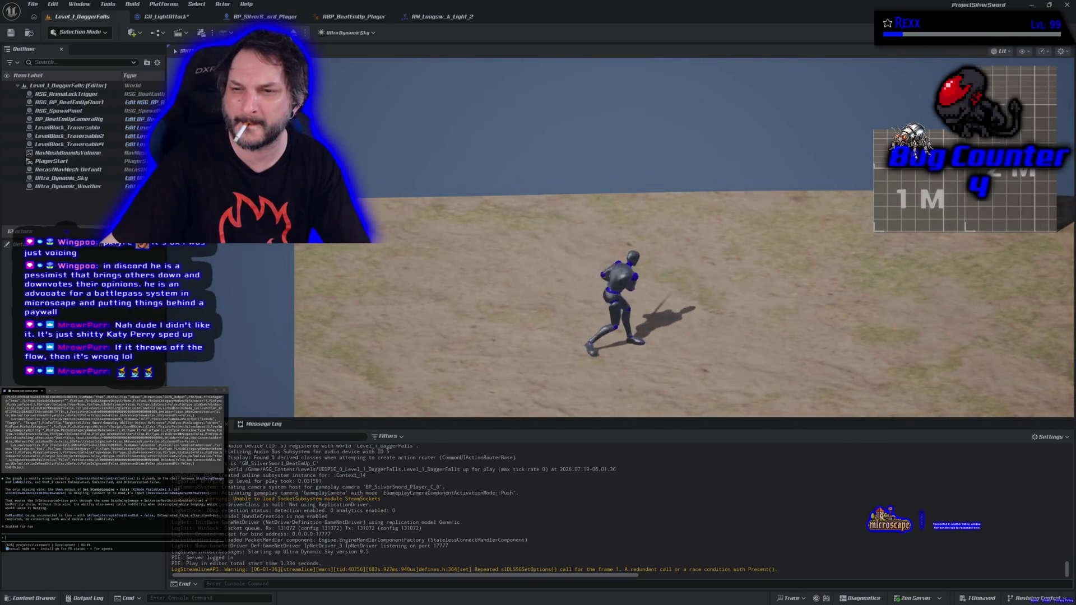
key("d")
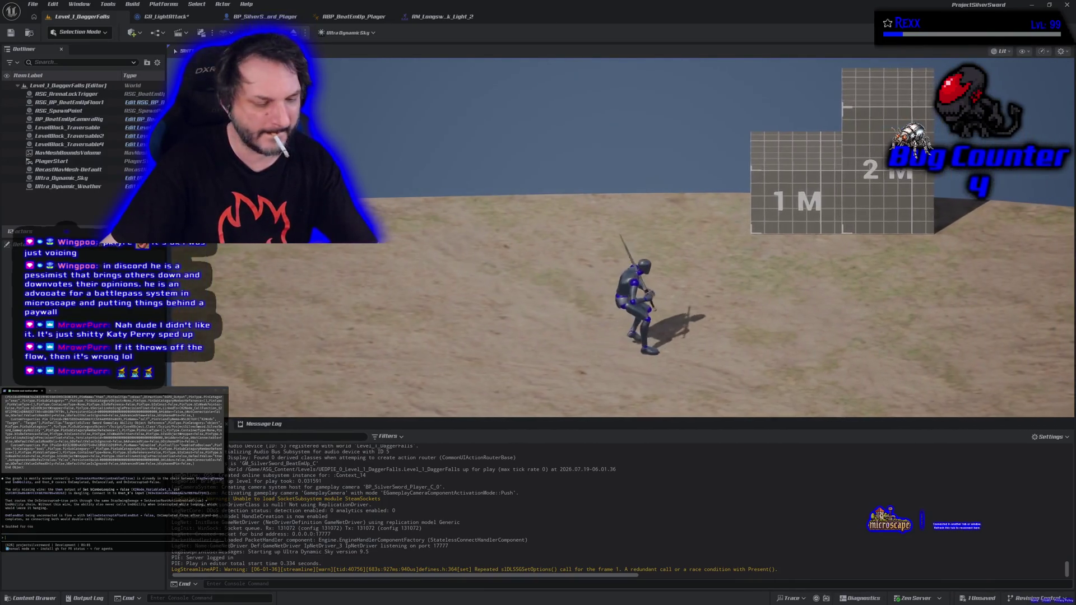
key("Escape")
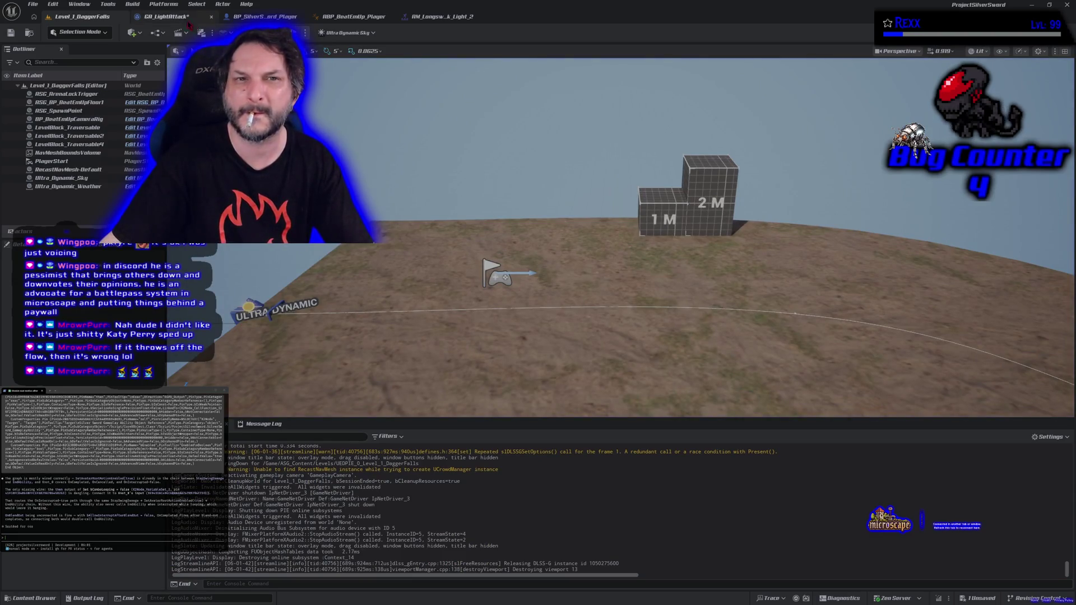
left_click(188, 18)
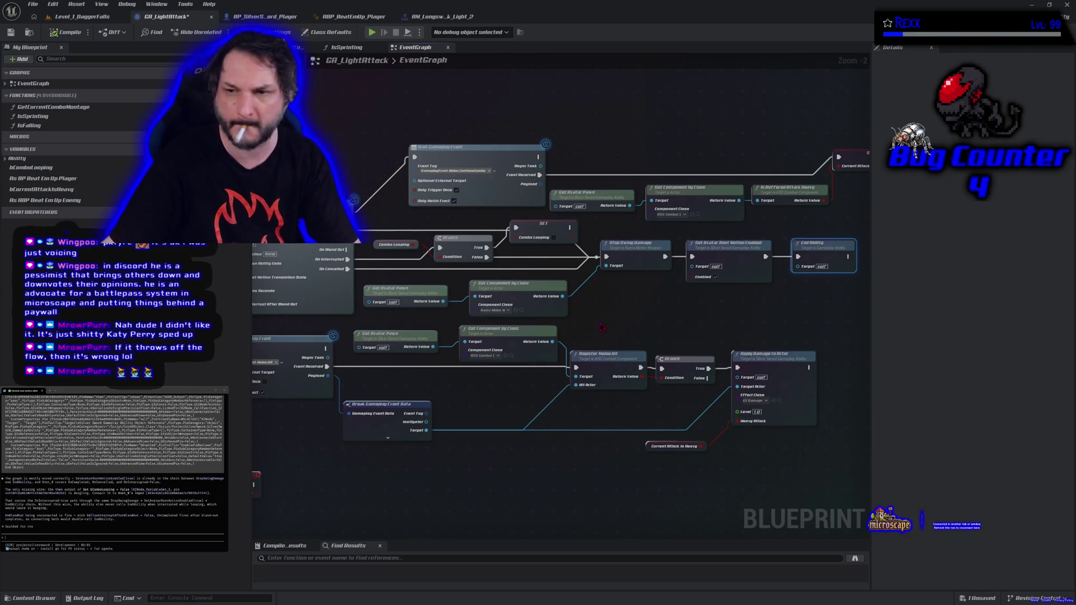
key("ctrl+v")
Step: Wire SET's exec into the End Ability copy and play-test the attack in Level_1_DaggerFalls
left_click_drag(575, 235, 627, 318)
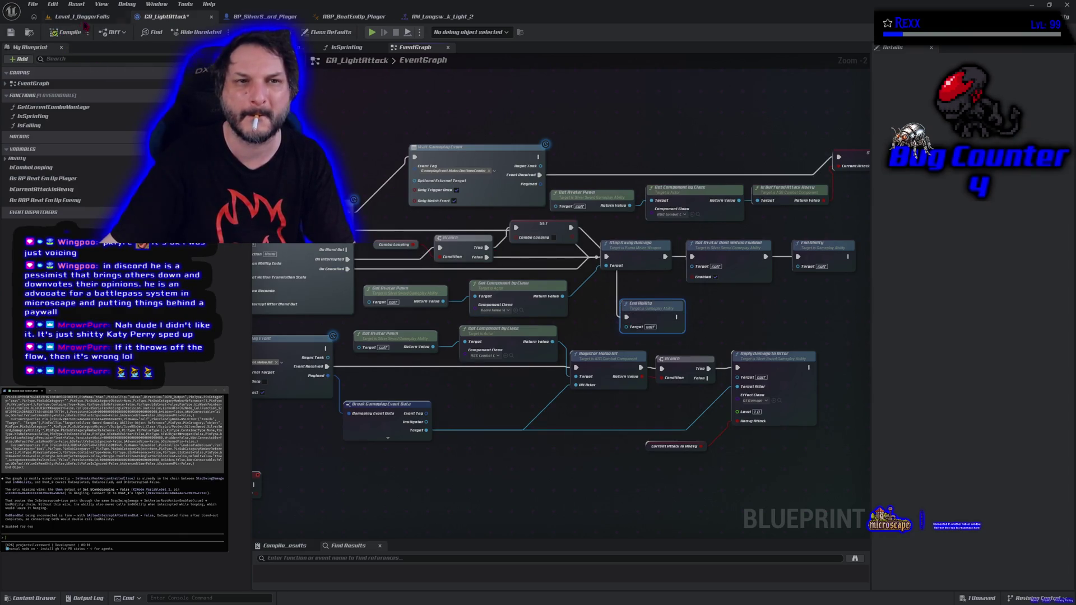
left_click(89, 17)
key("alt+p")
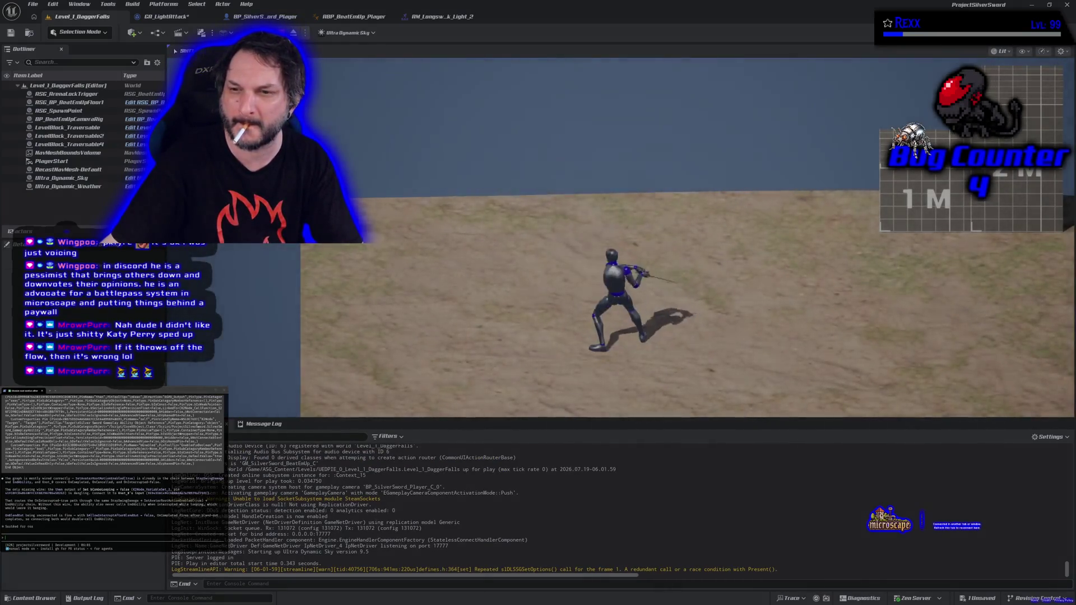
key("a")
key("d")
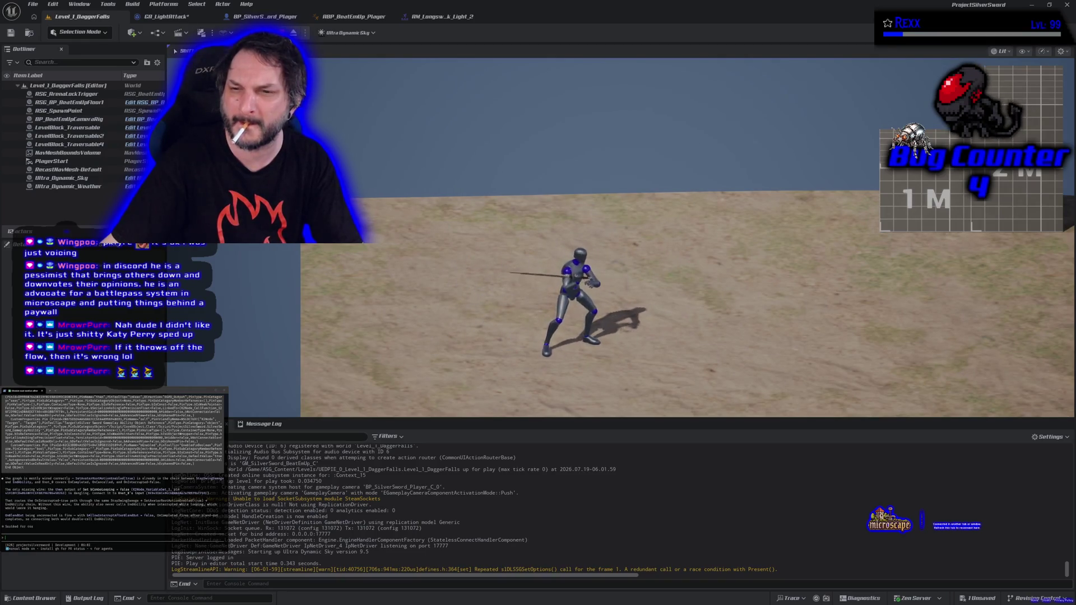
key("d")
key("Escape")
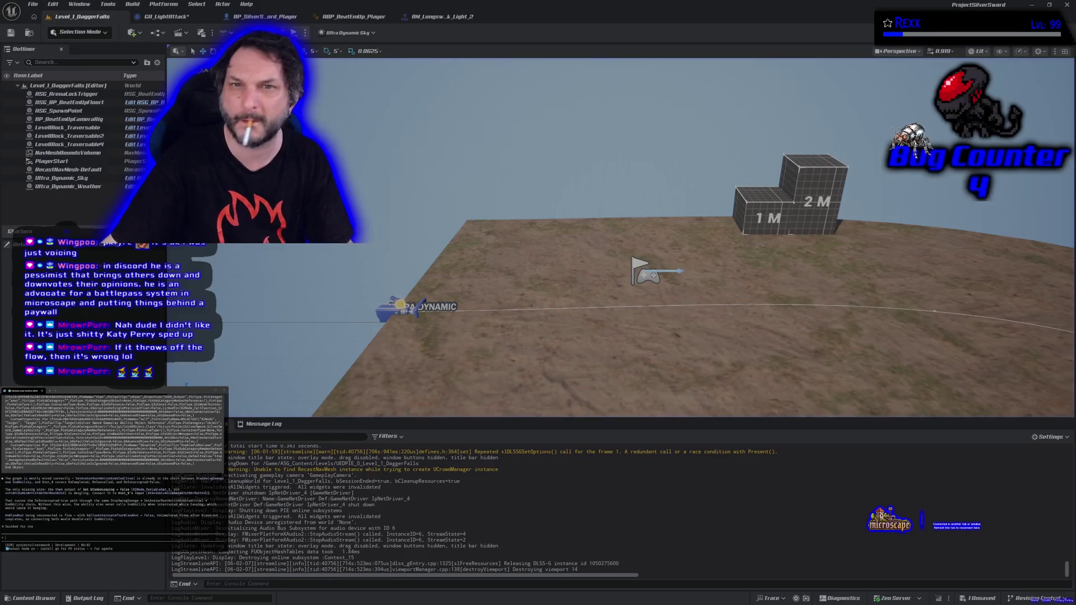
Step: Move End Ability right, duplicate Set Avatar Root Motion Enabled, and wire SET's exec into the copy
left_click(178, 21)
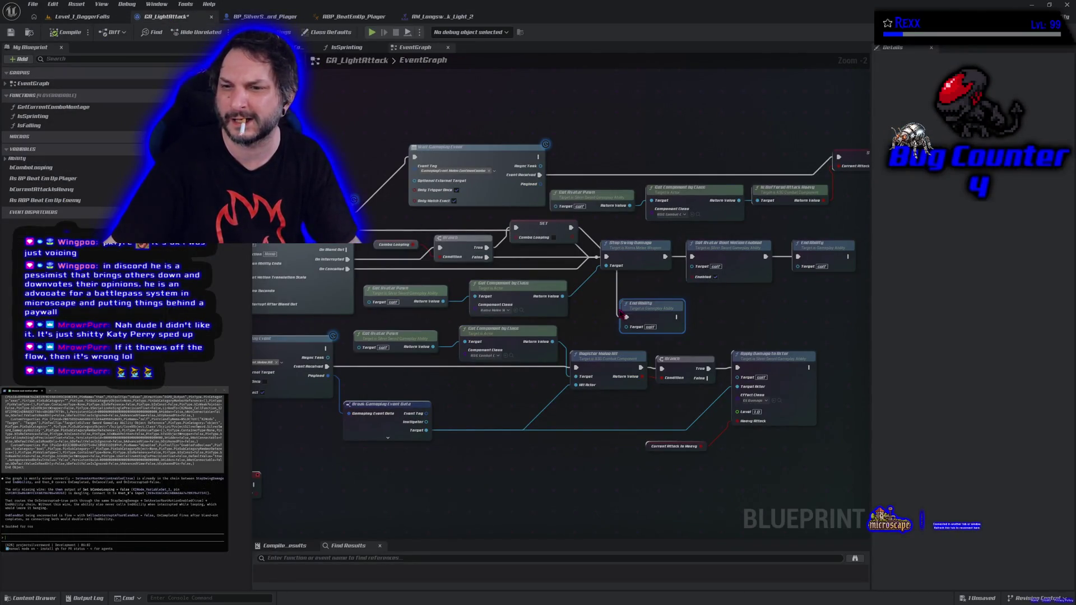
mouse_move(653, 319)
left_mouse_down()
mouse_move(734, 329)
mouse_move(765, 315)
left_mouse_up()
left_click(701, 277)
key("ctrl+c")
key("ctrl+v")
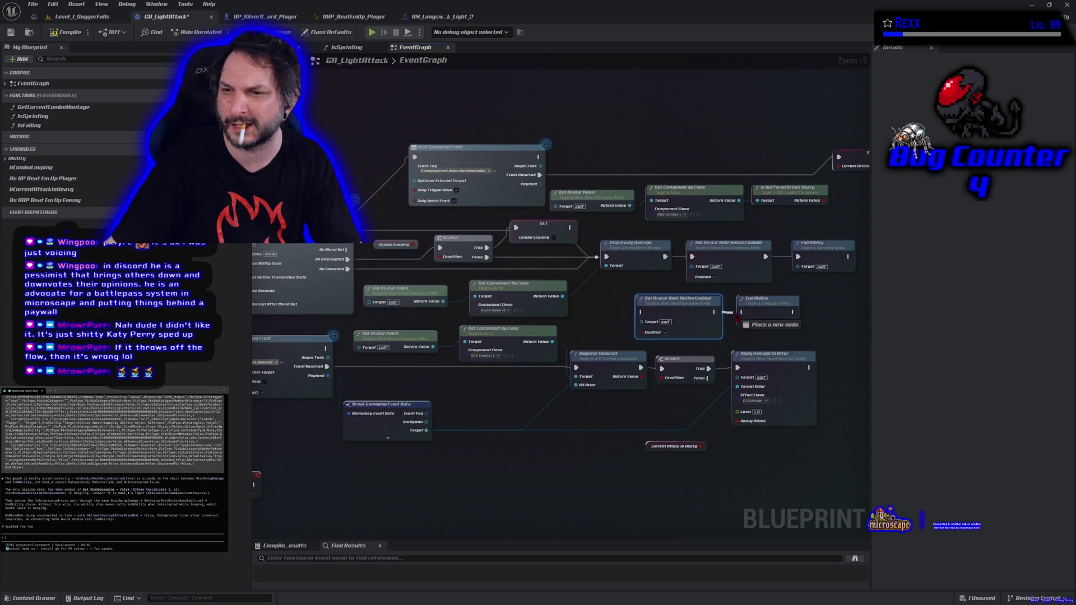
mouse_move(572, 226)
left_mouse_down()
mouse_move(626, 324)
mouse_move(642, 312)
left_mouse_up()
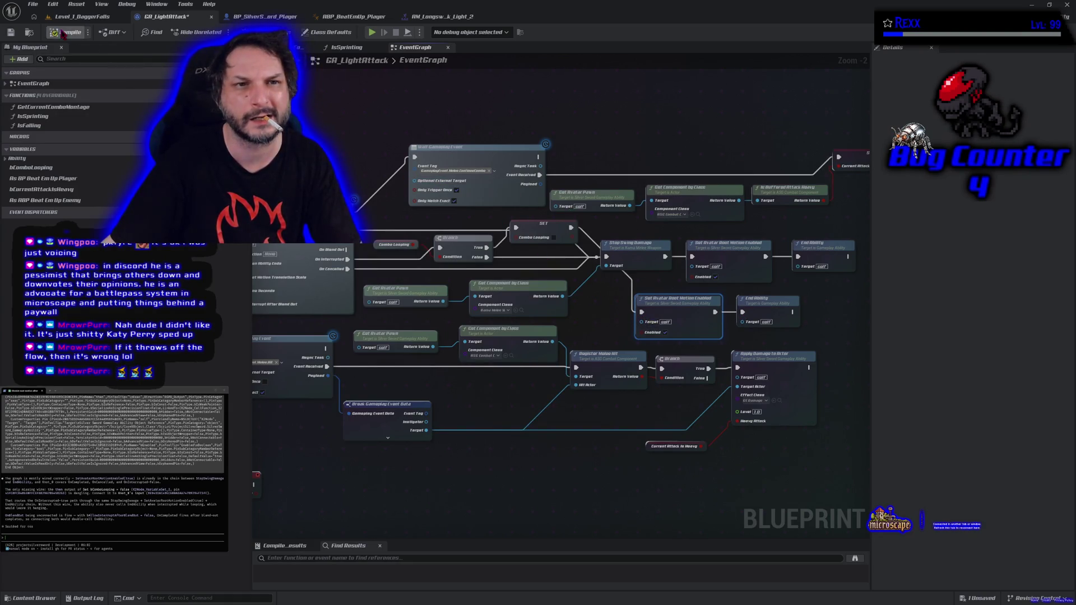
Step: Compile GA_LightAttack and run a Play-In-Editor test
left_click(83, 16)
key("alt+p")
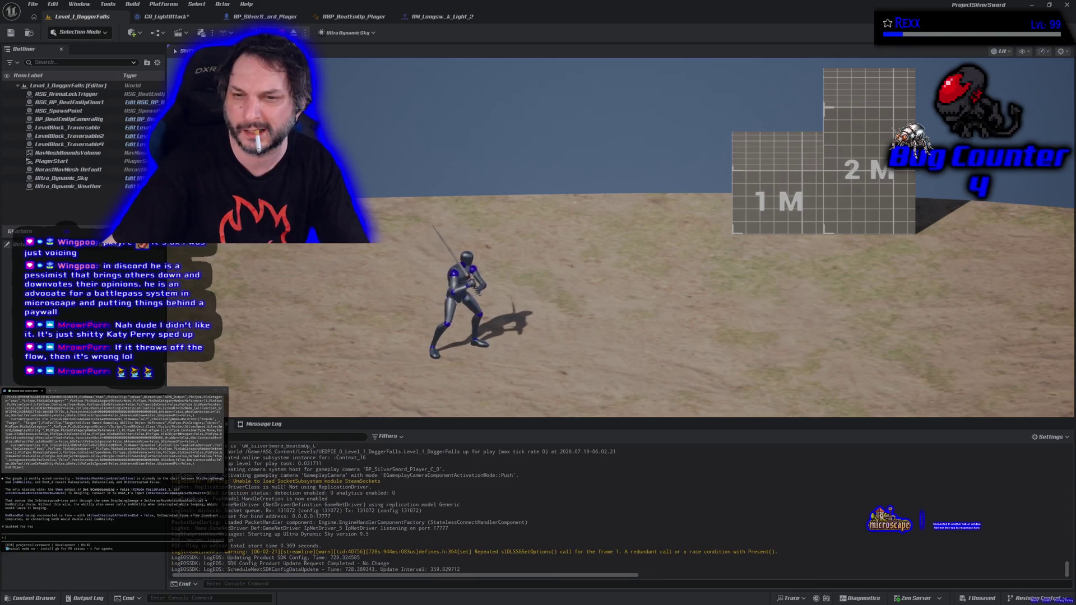
key("Escape")
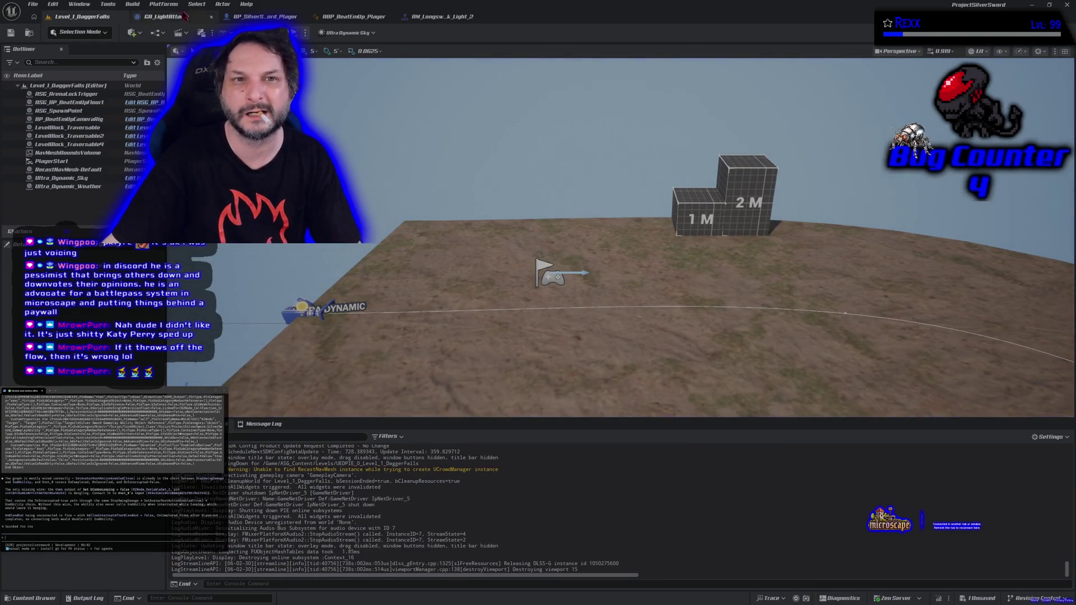
Step: Compile GA_LightAttack and run a Play-In-Editor test on the level
left_click(176, 13)
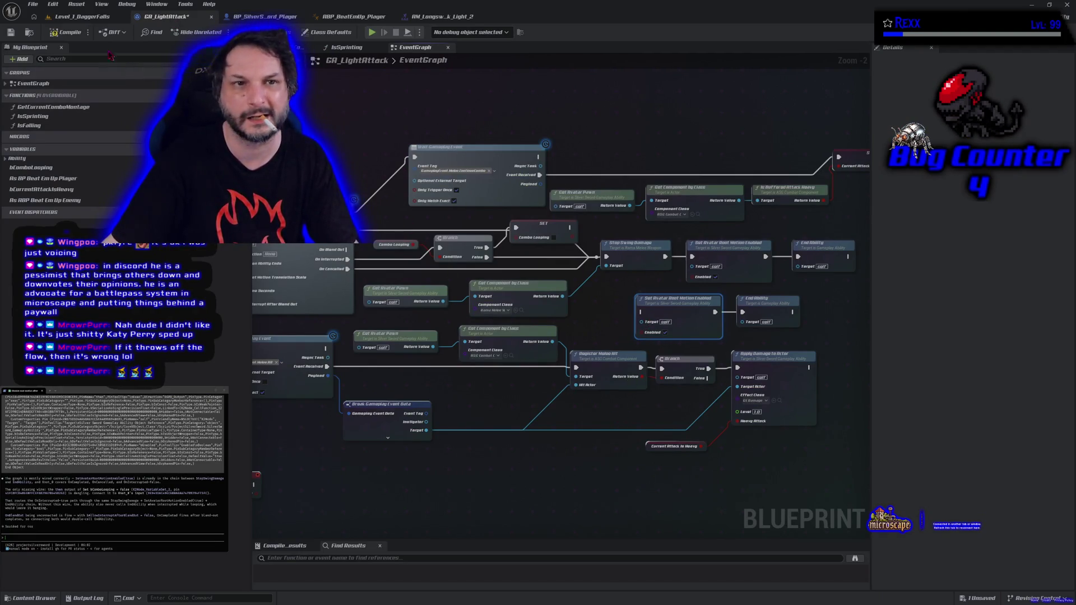
left_click(66, 32)
left_click(83, 16)
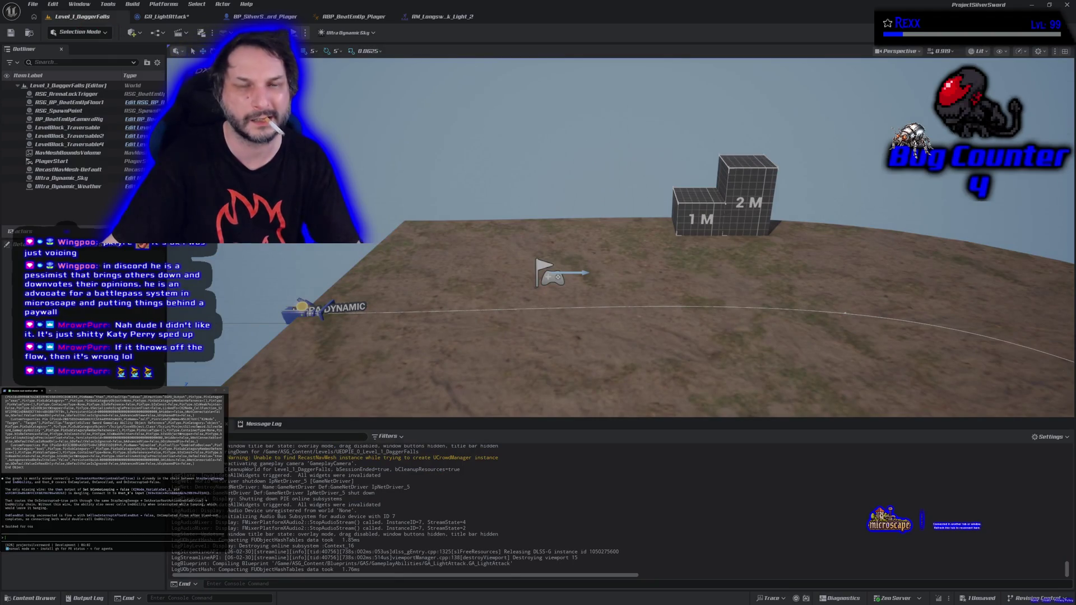
left_click(293, 33)
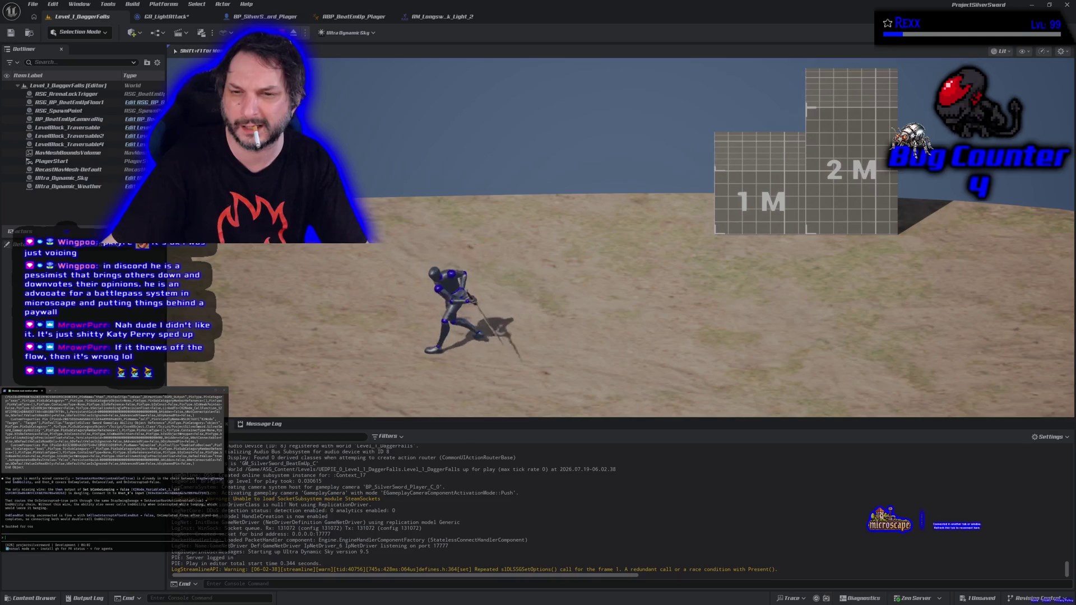
key("Escape")
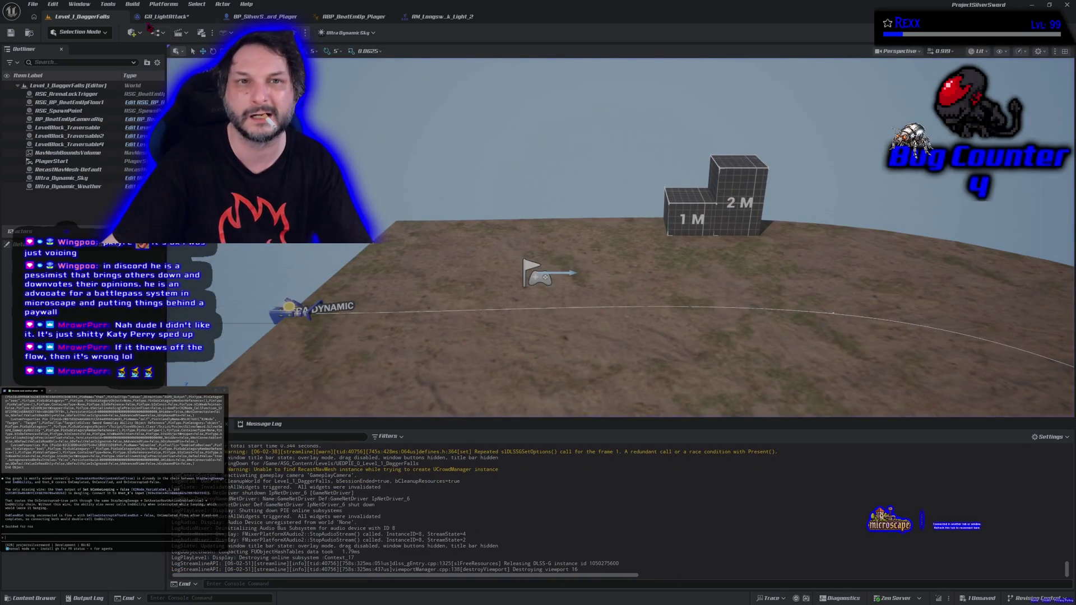
Step: Connect Set Avatar Root Motion Enabled to End Ability, feed Stop Swing Damage into it, and compile
left_click(153, 17)
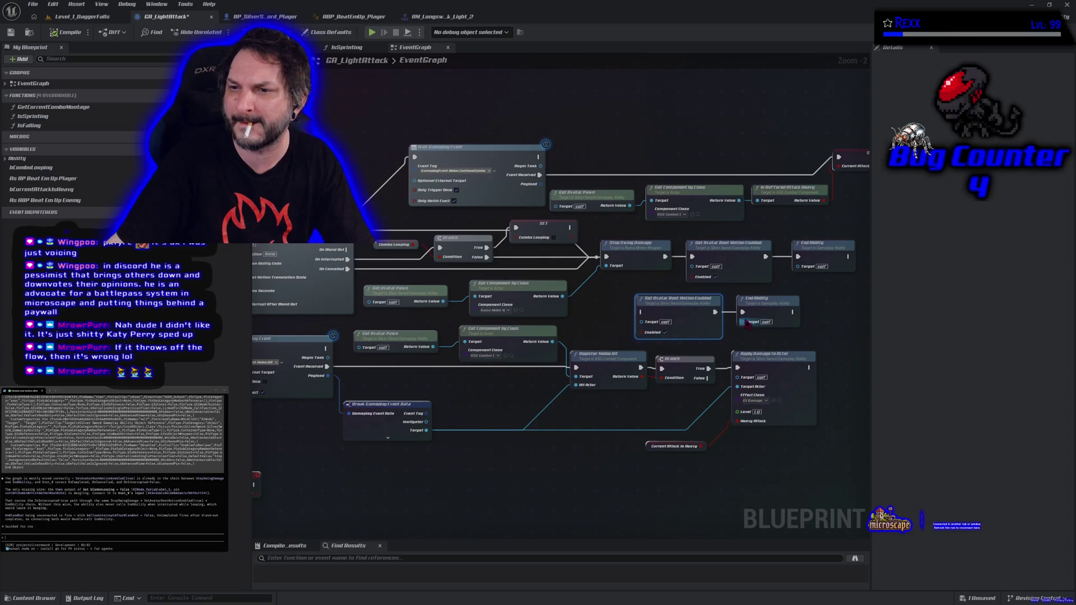
left_click_drag(743, 311, 743, 311)
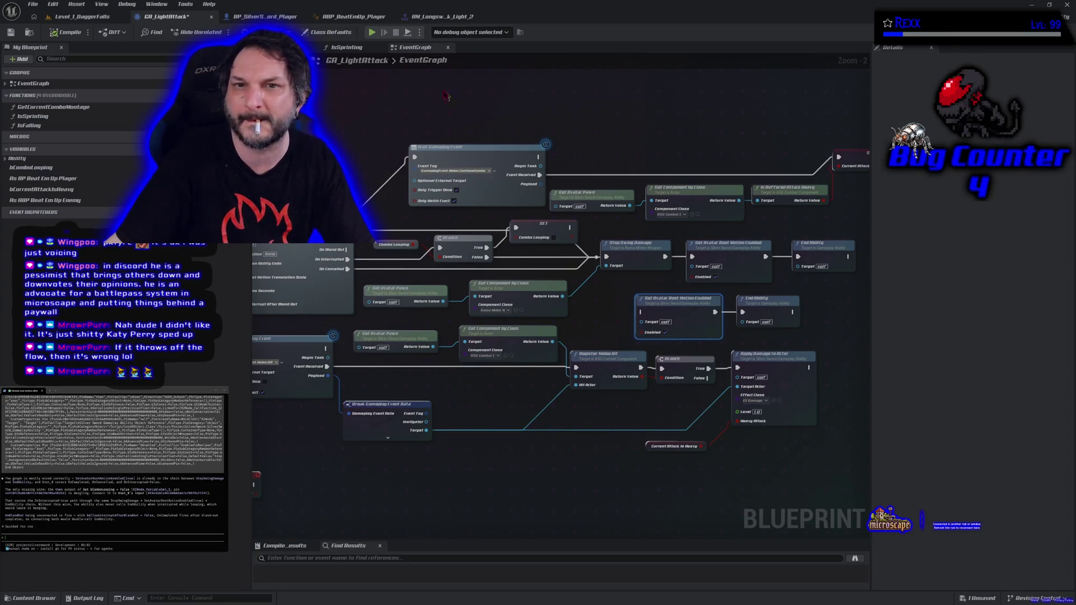
left_click(371, 33)
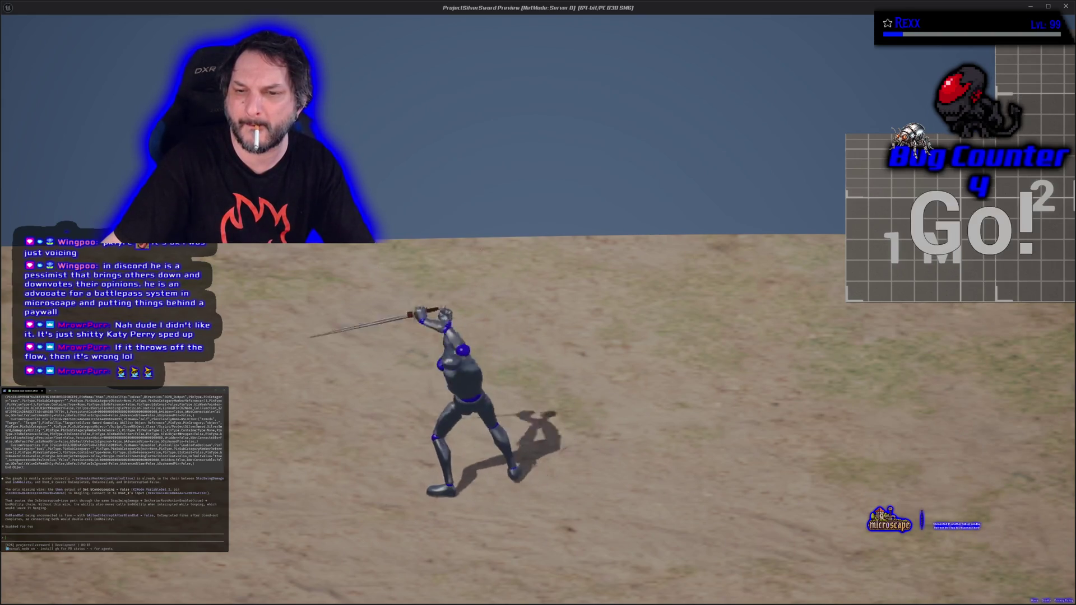
key("Escape")
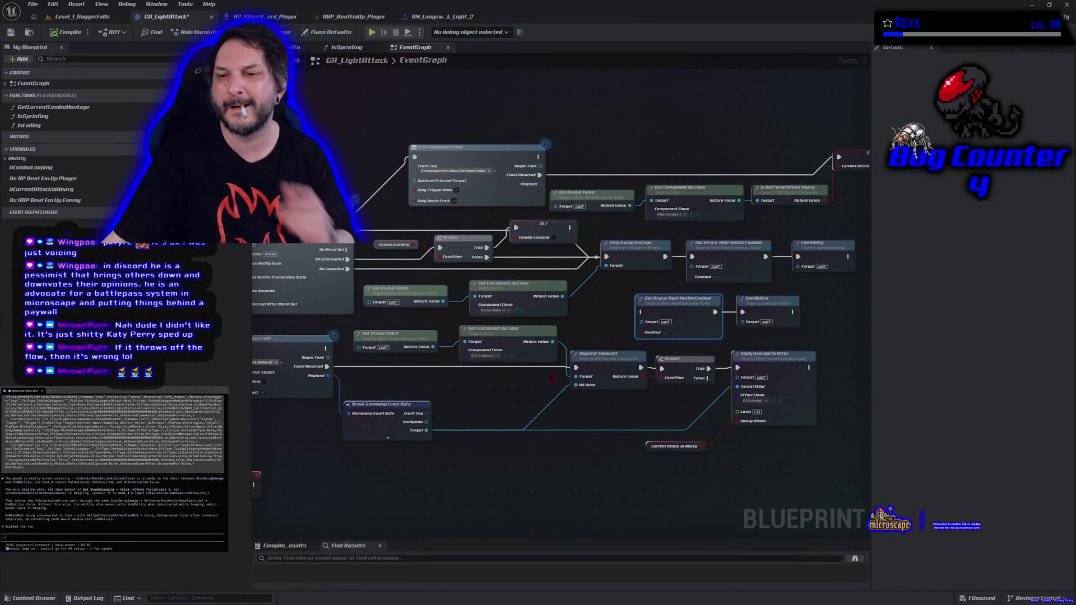
mouse_move(577, 254)
left_mouse_down()
mouse_move(596, 257)
mouse_move(590, 286)
left_mouse_up()
left_click_drag(638, 318, 641, 313)
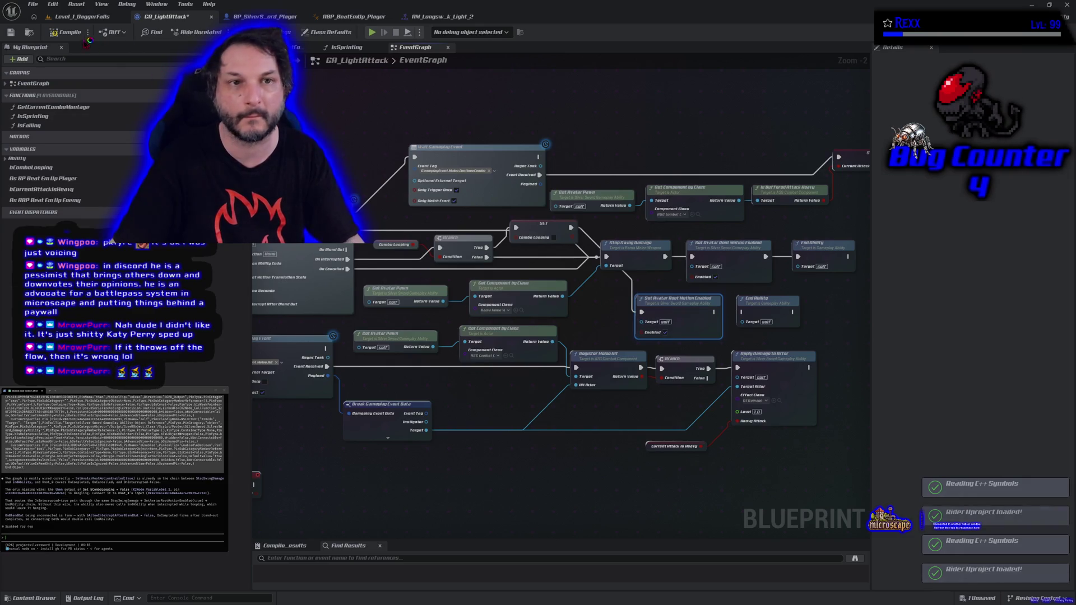
left_click(66, 32)
Step: Close SilverSword_GameplayAbility.cpp in Rider and save GA_LightAttack
key("alt+Tab")
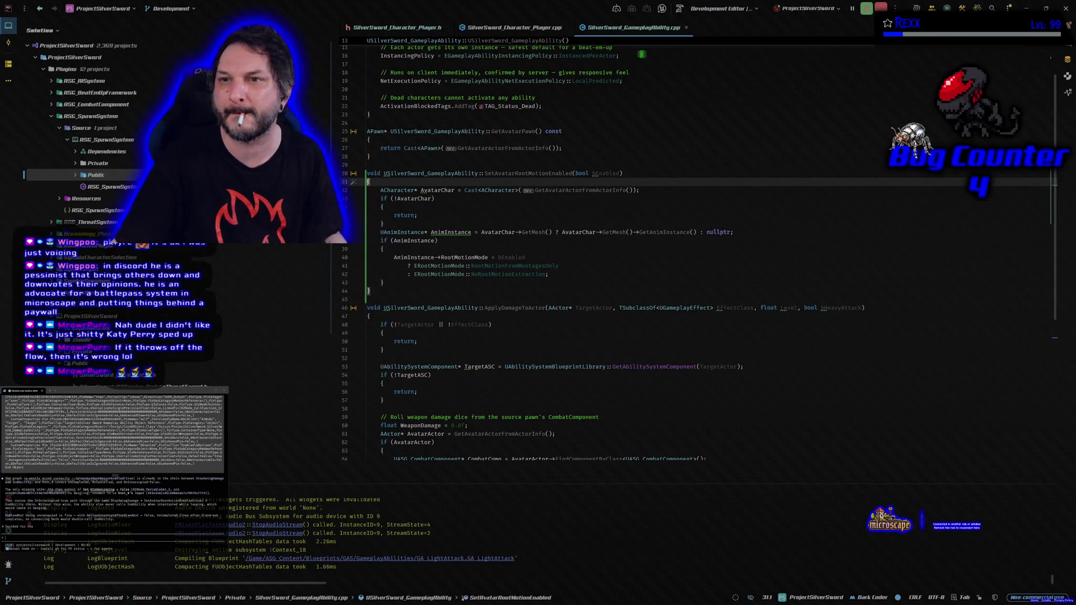
left_click(687, 28)
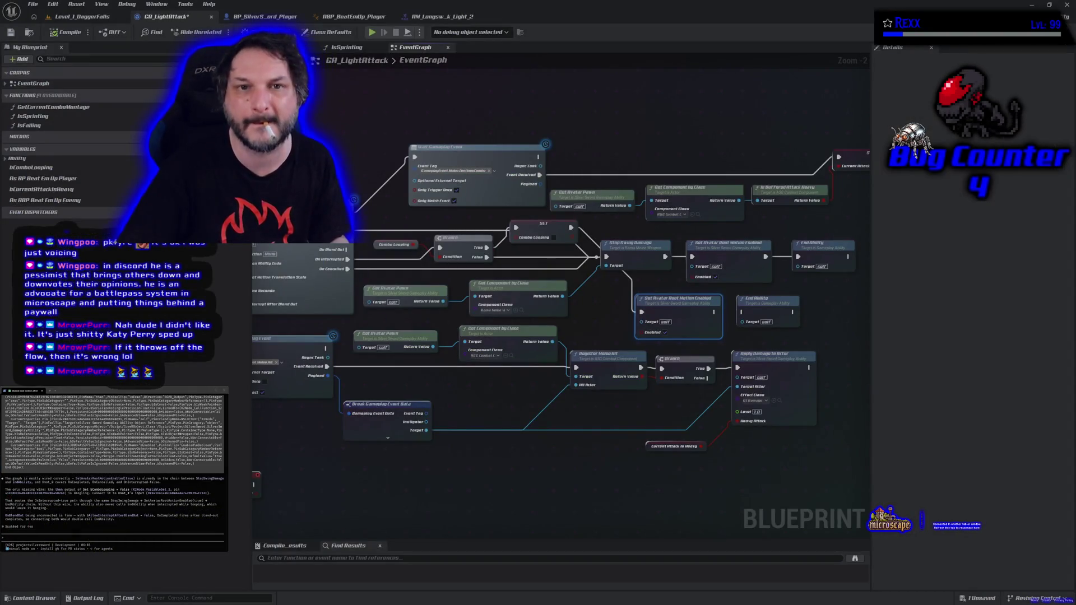
left_click(10, 32)
left_click(83, 16)
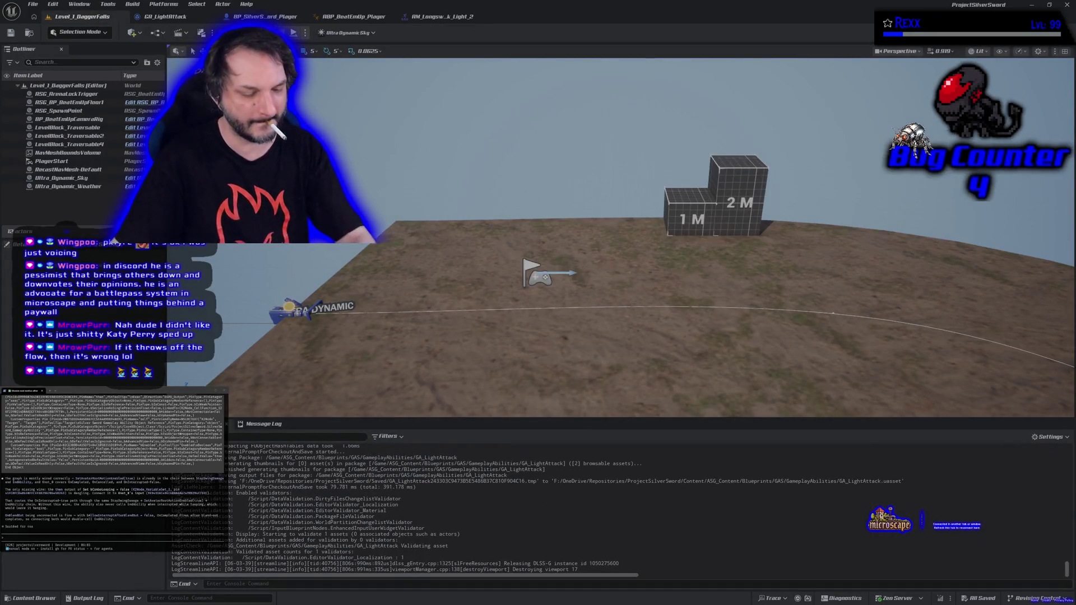
Step: Play-test a light attack in Level_1_DaggerFalls, then move the character left
key("alt+p")
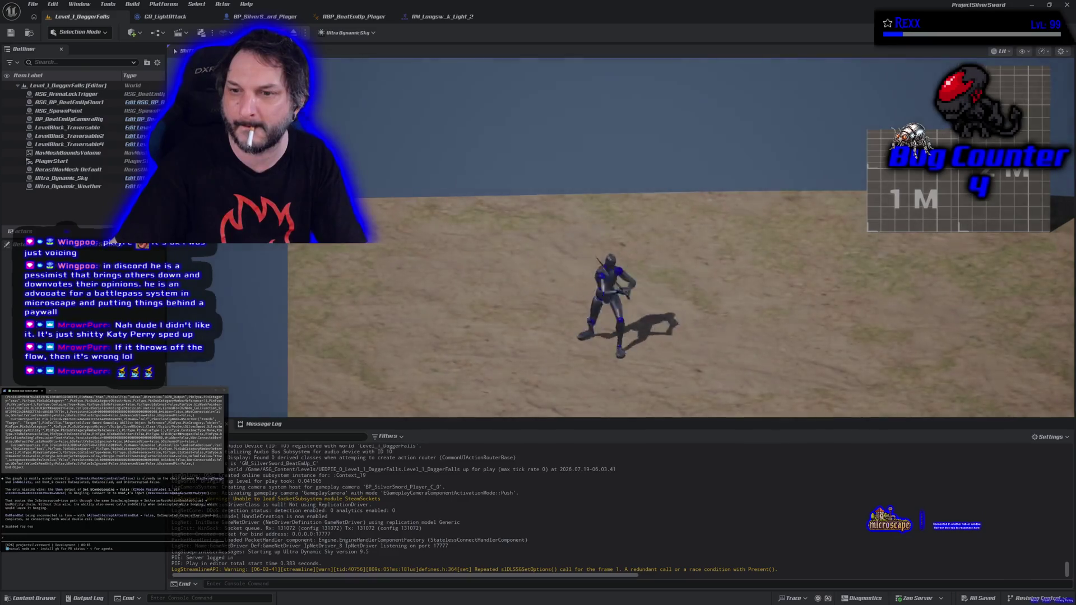
left_click(681, 235)
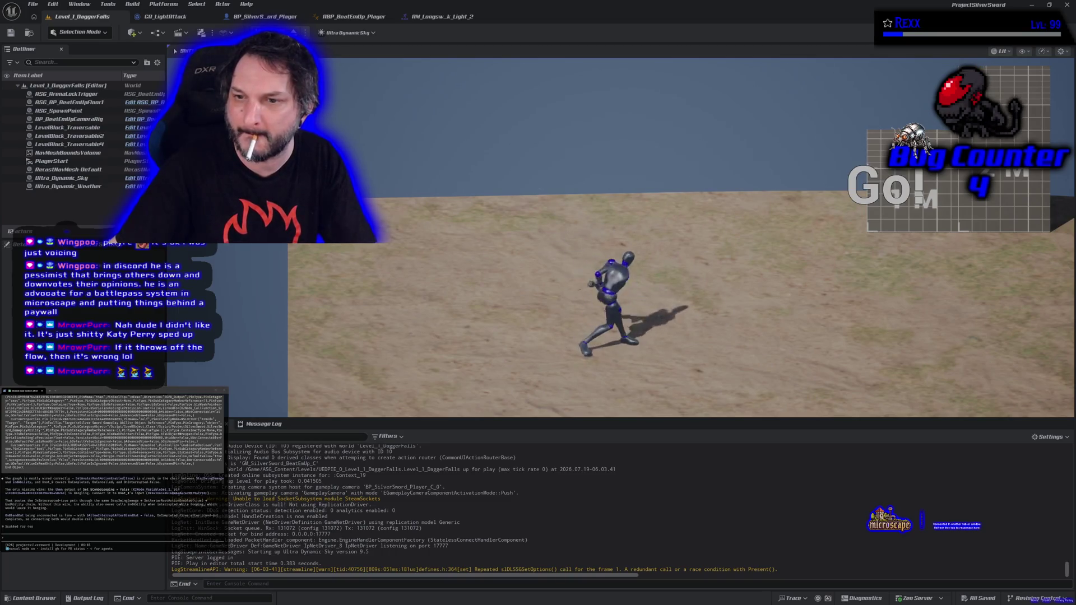
key("a")
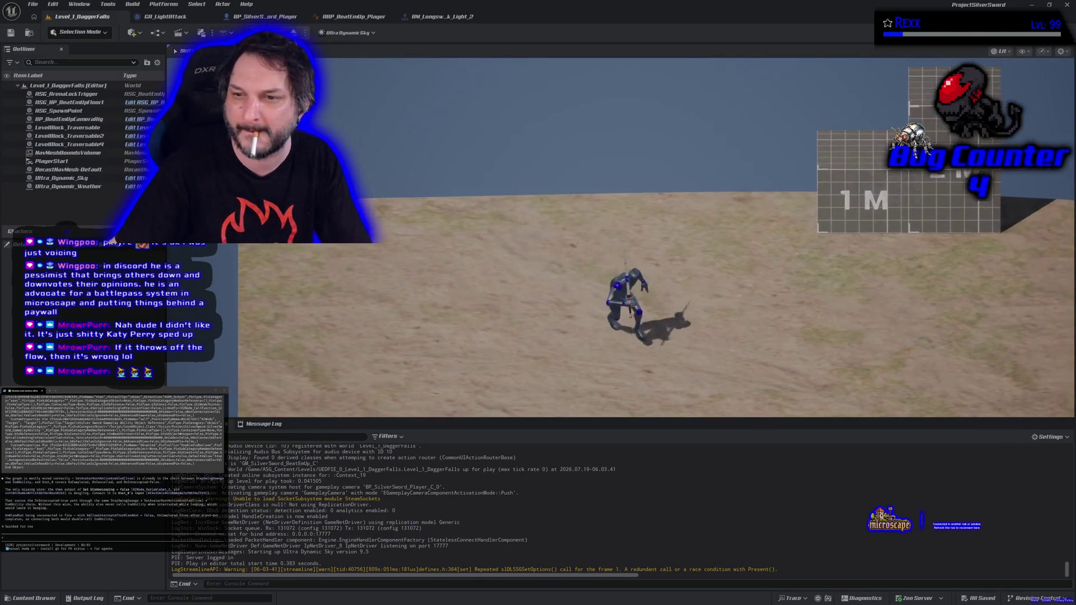
key("Escape")
Step: Link Set Avatar Root Motion Enabled's exec to End Ability, recompile, and run a quick test
left_click(165, 16)
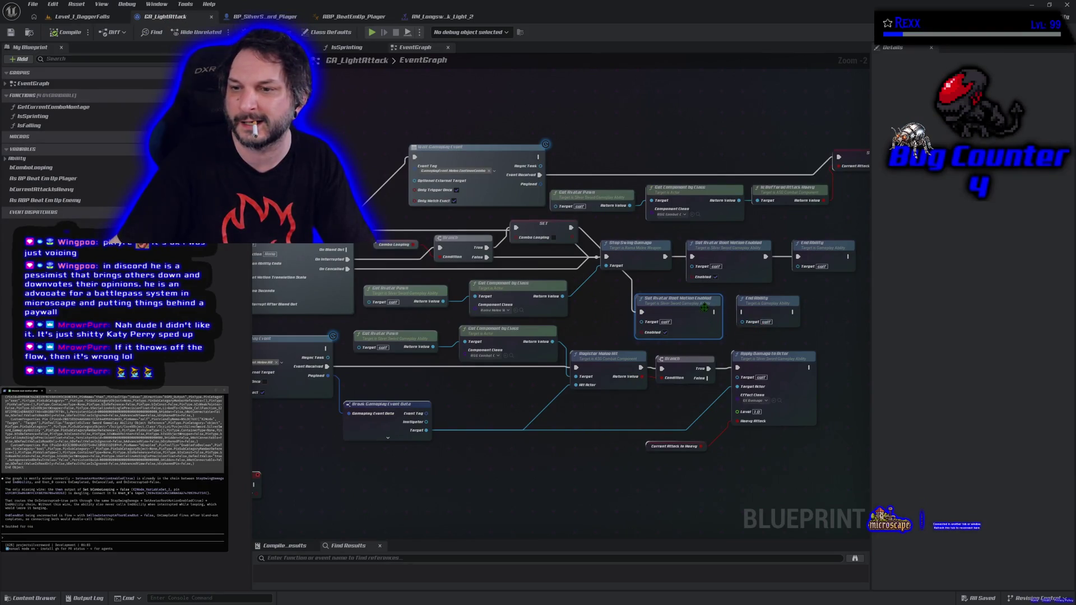
left_click_drag(714, 312, 743, 312)
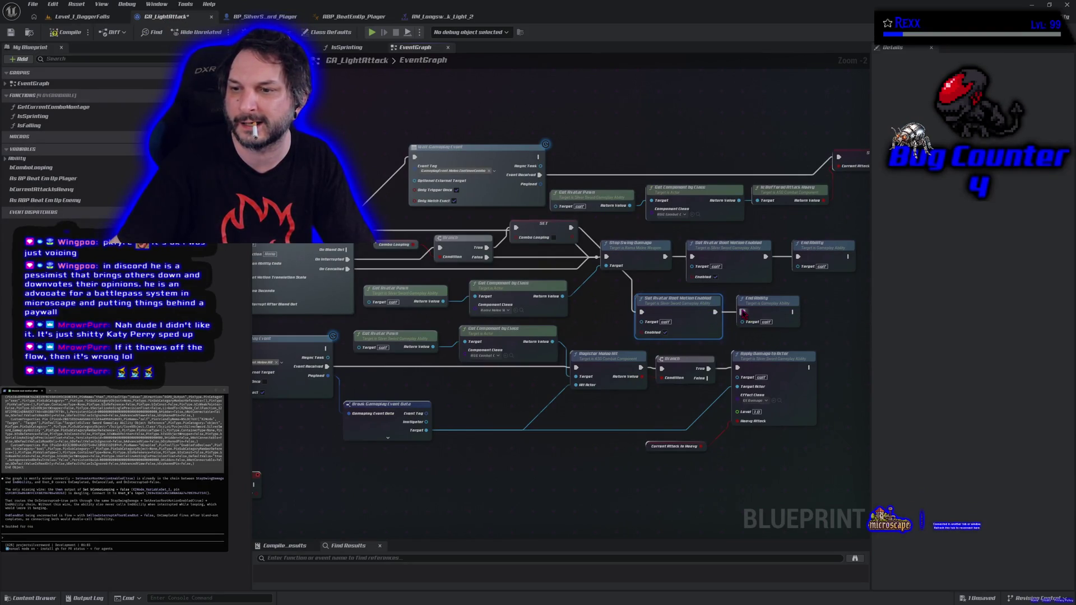
left_click(71, 35)
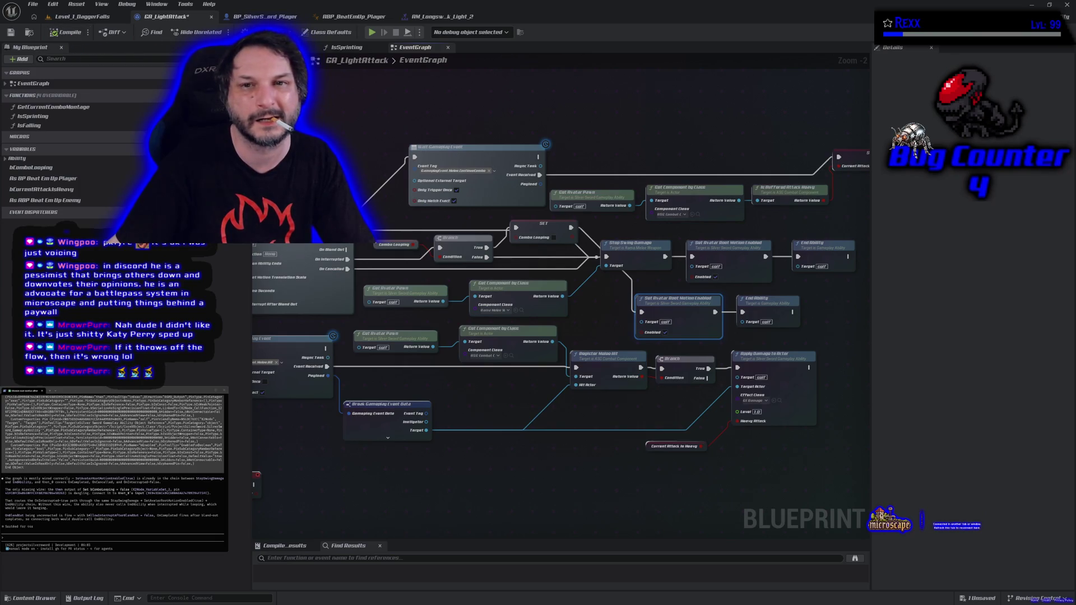
left_click(372, 32)
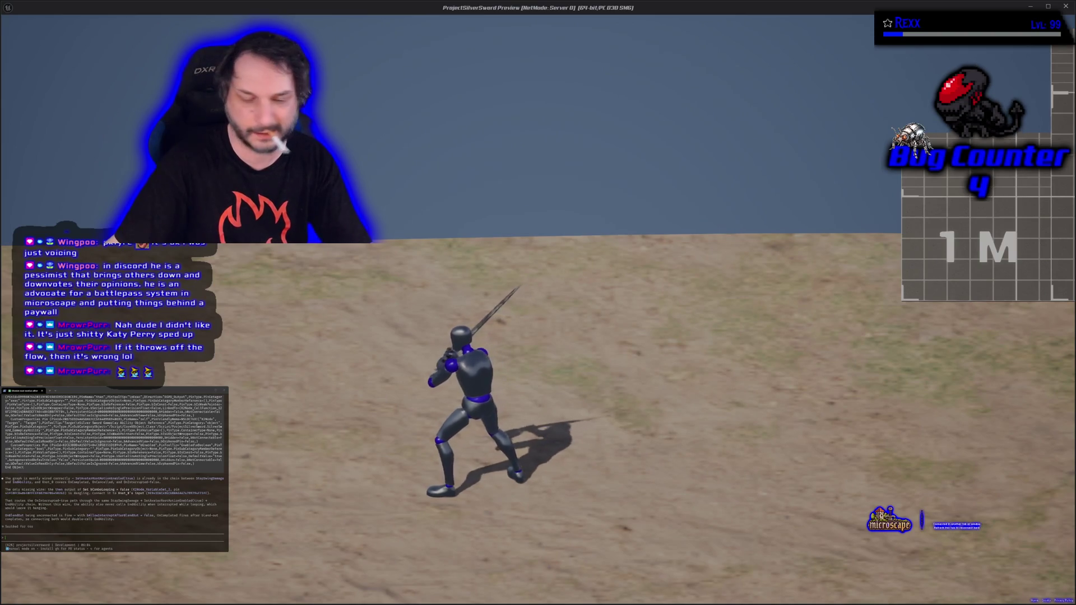
key("Escape")
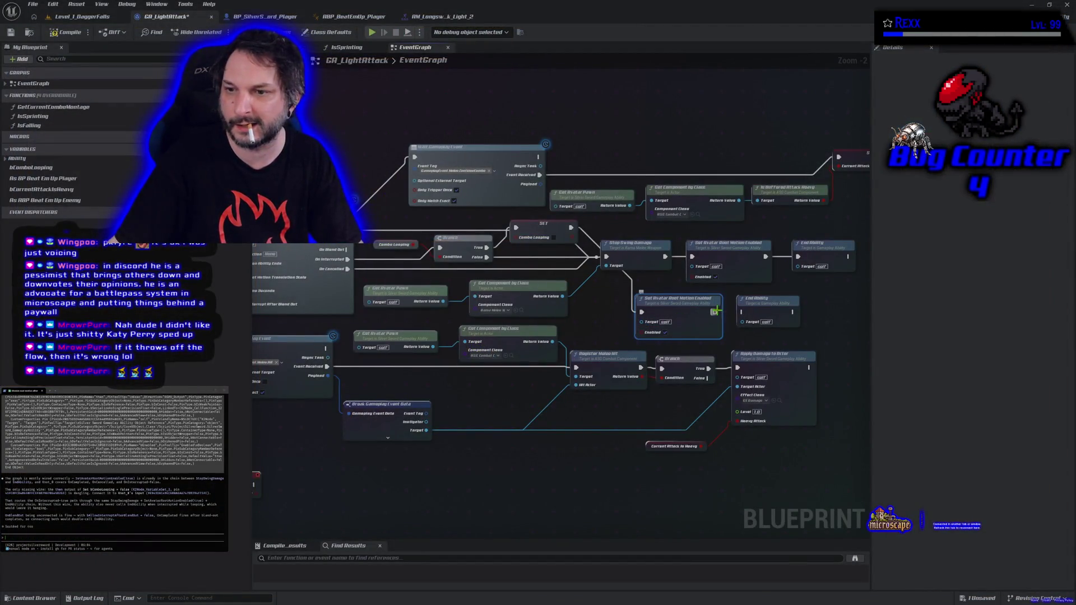
Step: Play-test Level_1_DaggerFalls again, walking the character left, then return to the graph
left_click(78, 17)
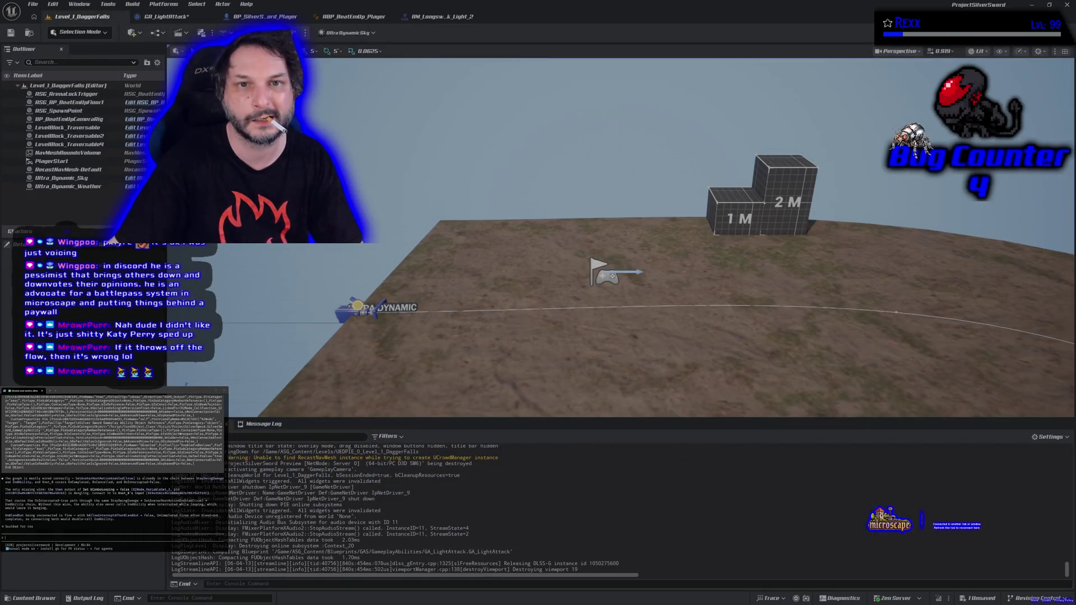
key("alt+p")
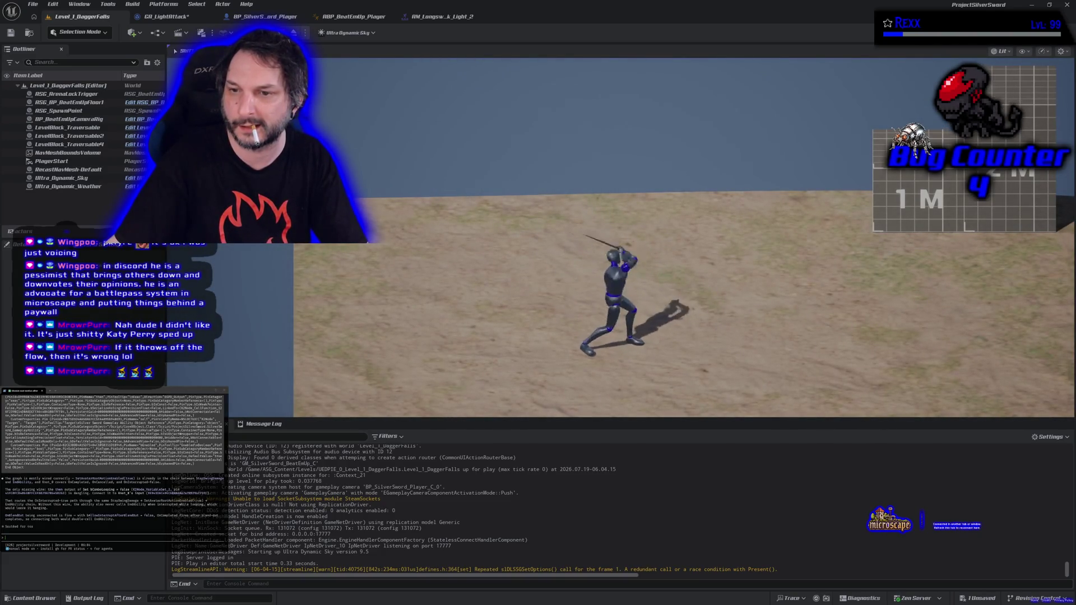
key("a")
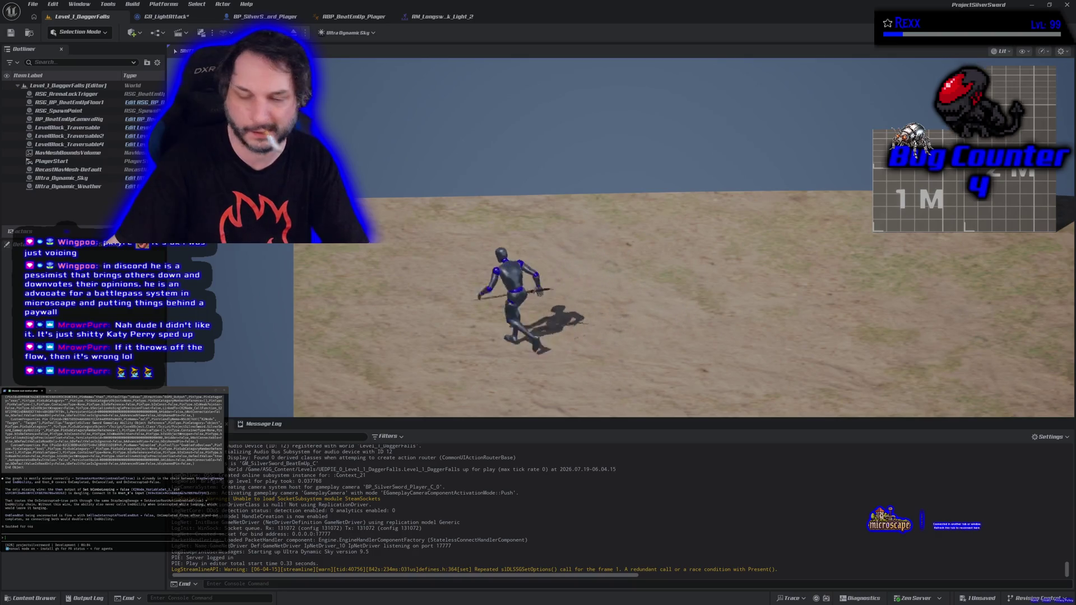
key("Escape")
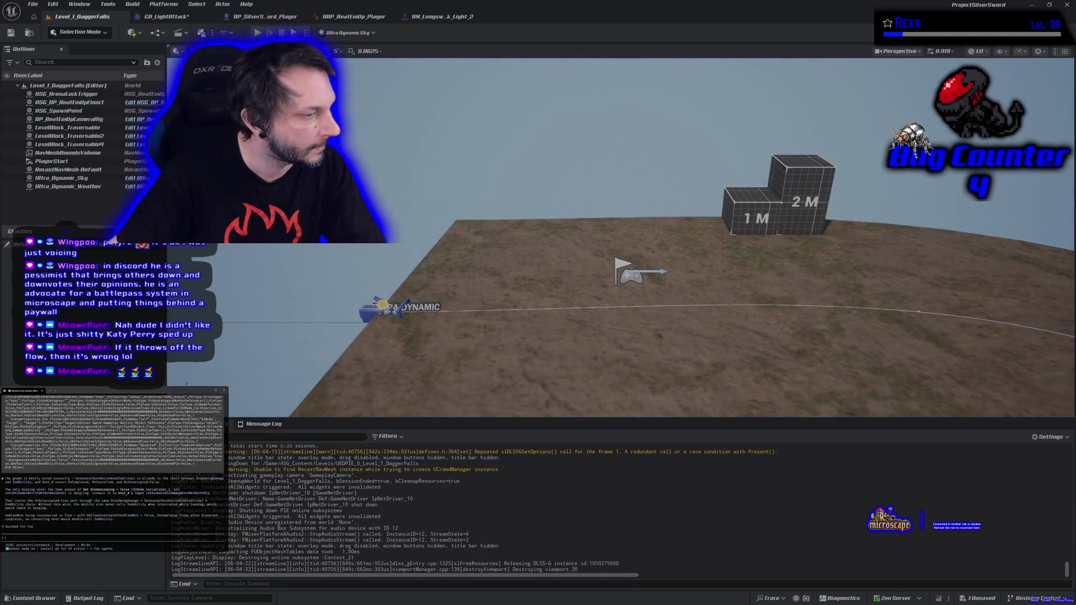
left_click(167, 16)
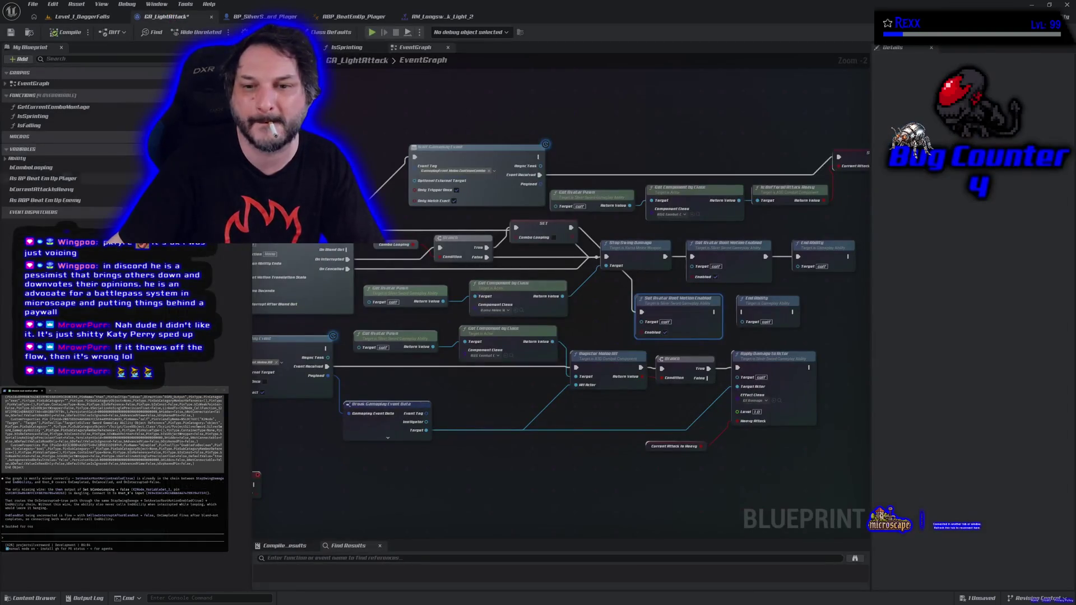
Step: Report that ending on combo-looping true blocks moving during attacks, then draft 'ok done, now what about the anim notify'
scroll(473, 445, "down", 2)
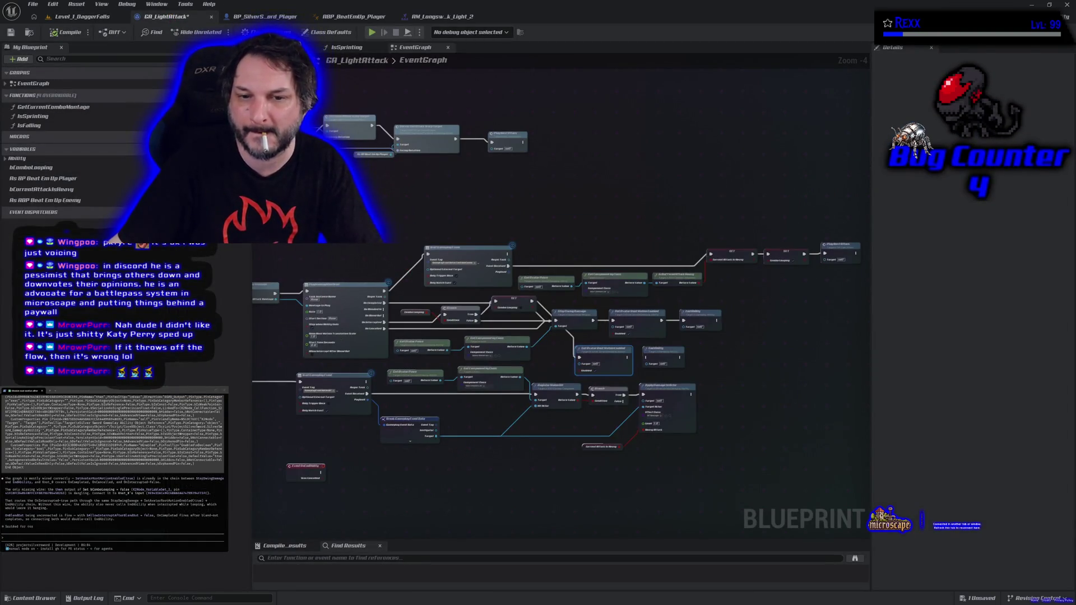
mouse_move(326, 223)
left_mouse_down()
mouse_move(519, 342)
mouse_move(683, 361)
mouse_move(828, 359)
left_mouse_up()
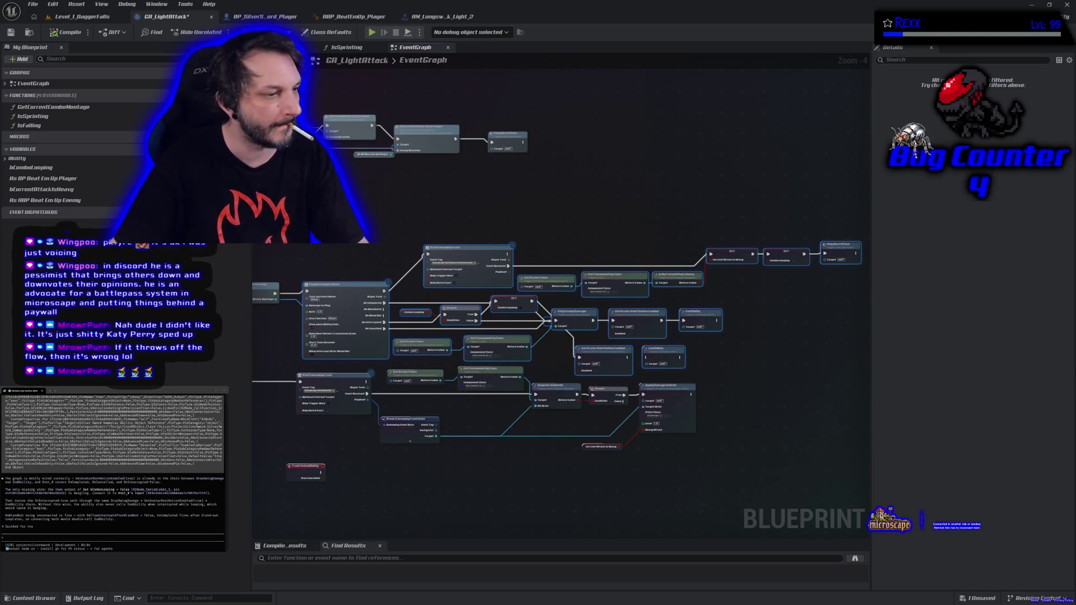
type("comnecting and abi")
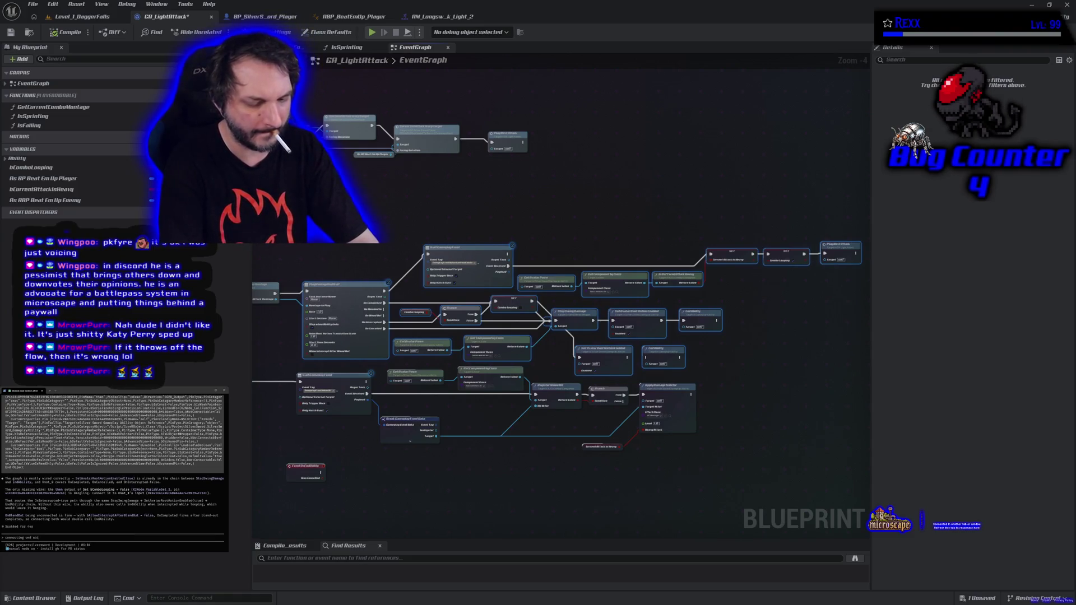
type("ting end ability")
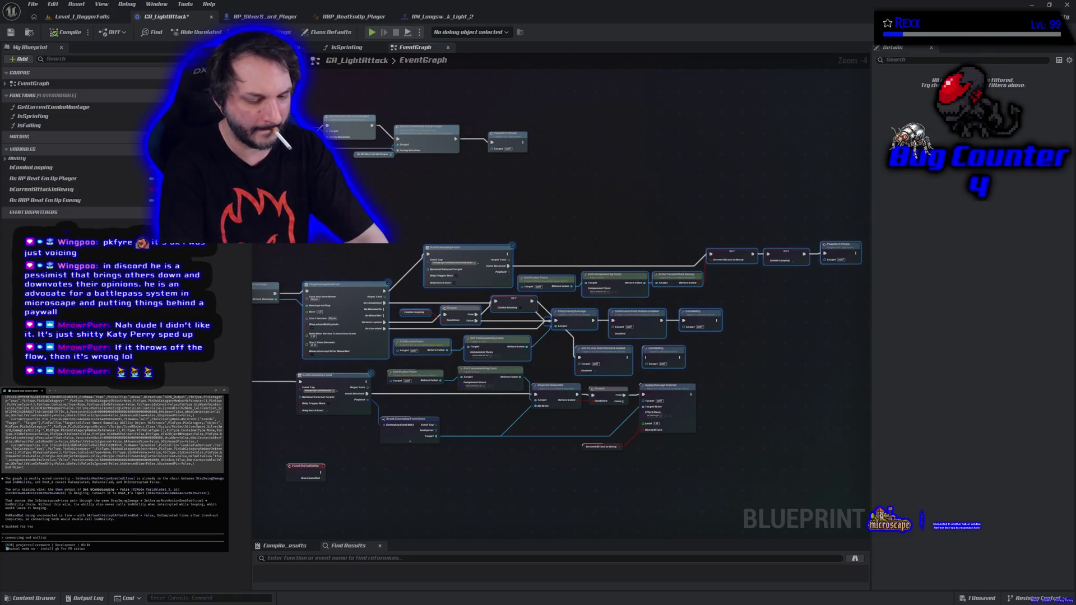
type(" to the com")
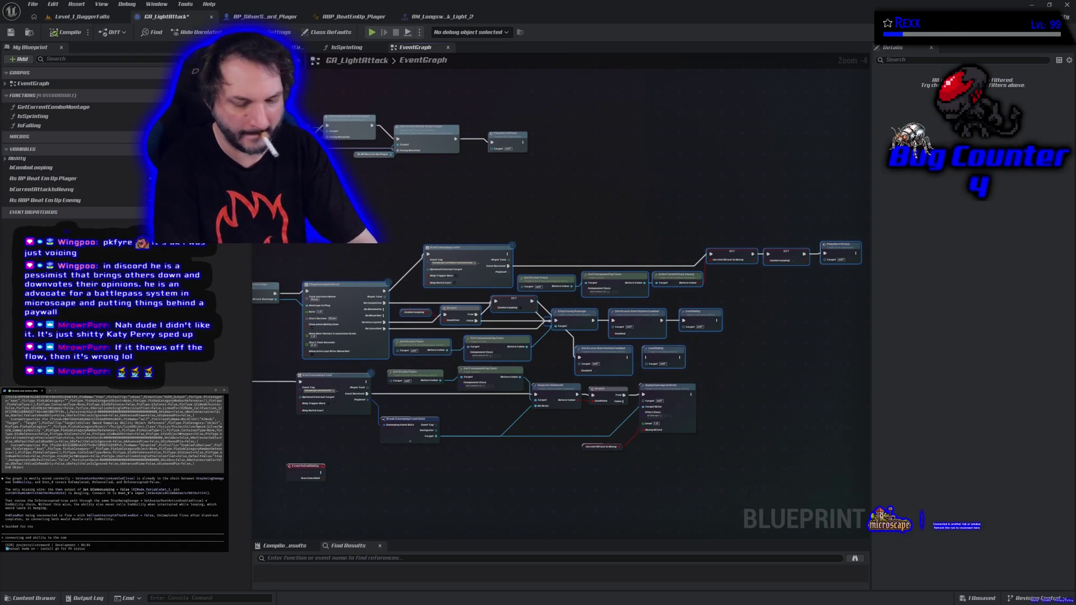
type("bo looping")
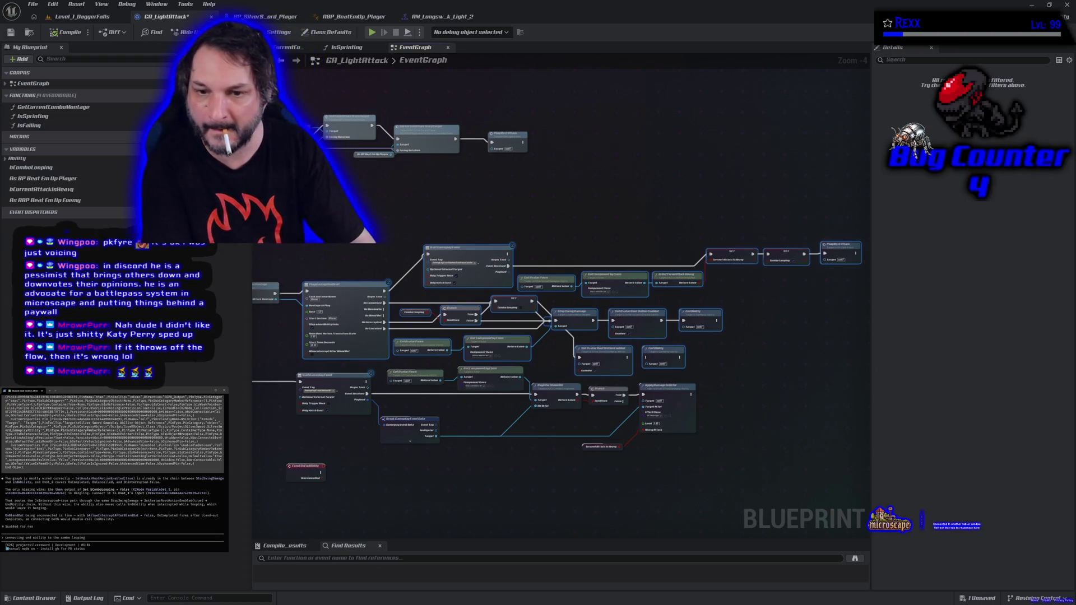
type(" true")
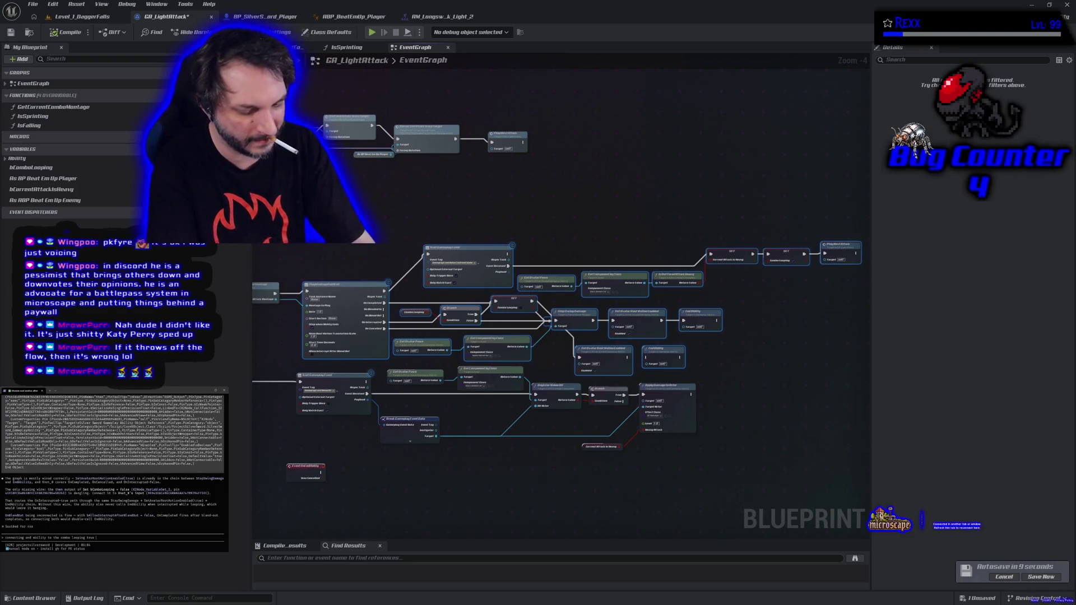
type(" breaks")
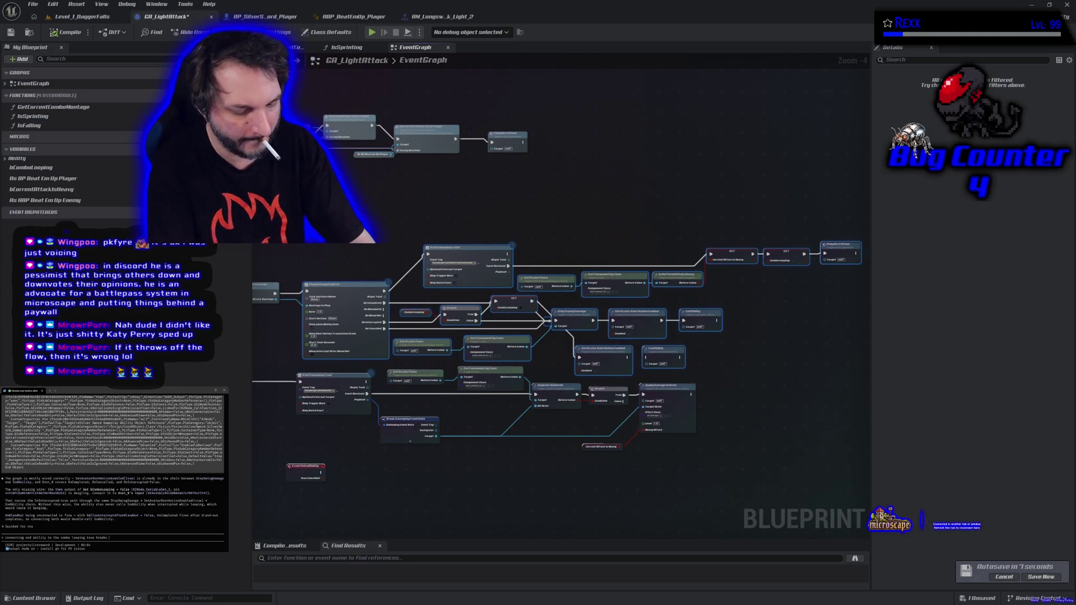
type(" wour ability to move or rotat")
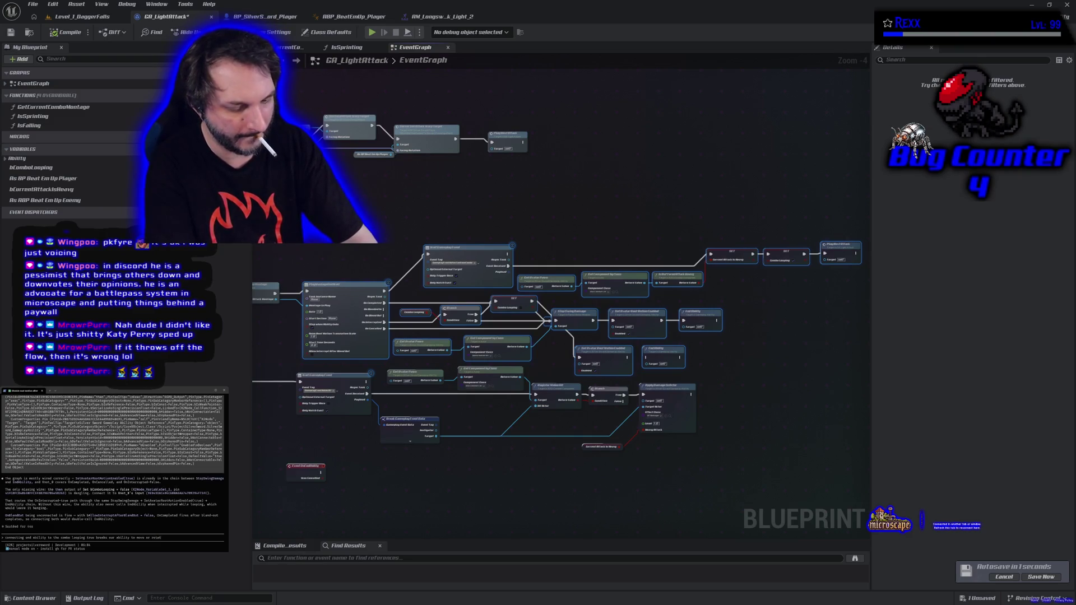
type("e during attacks once we start")
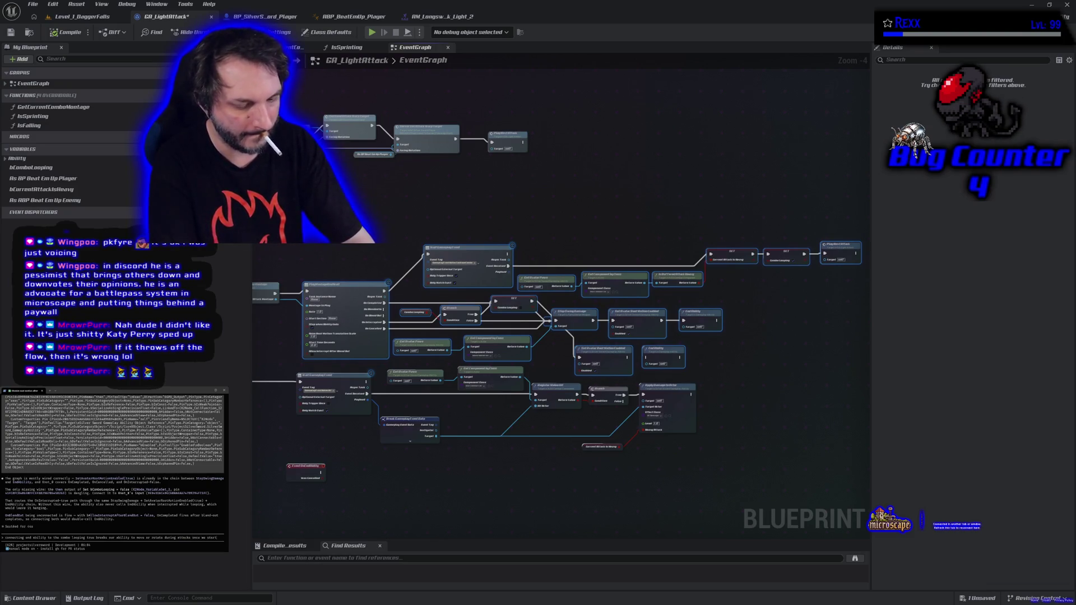
type(" combo")
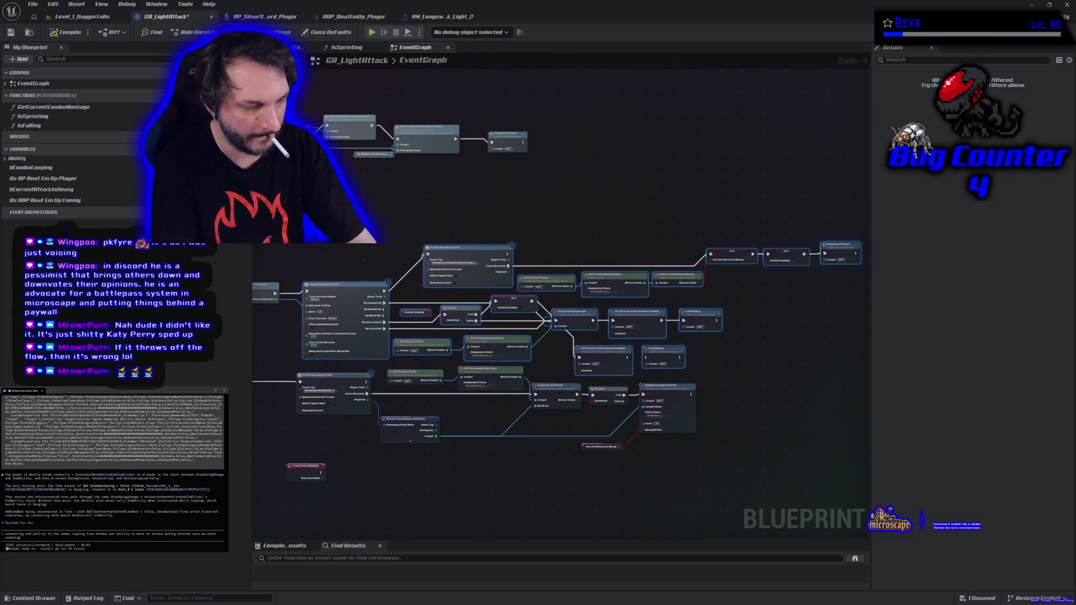
key("Return")
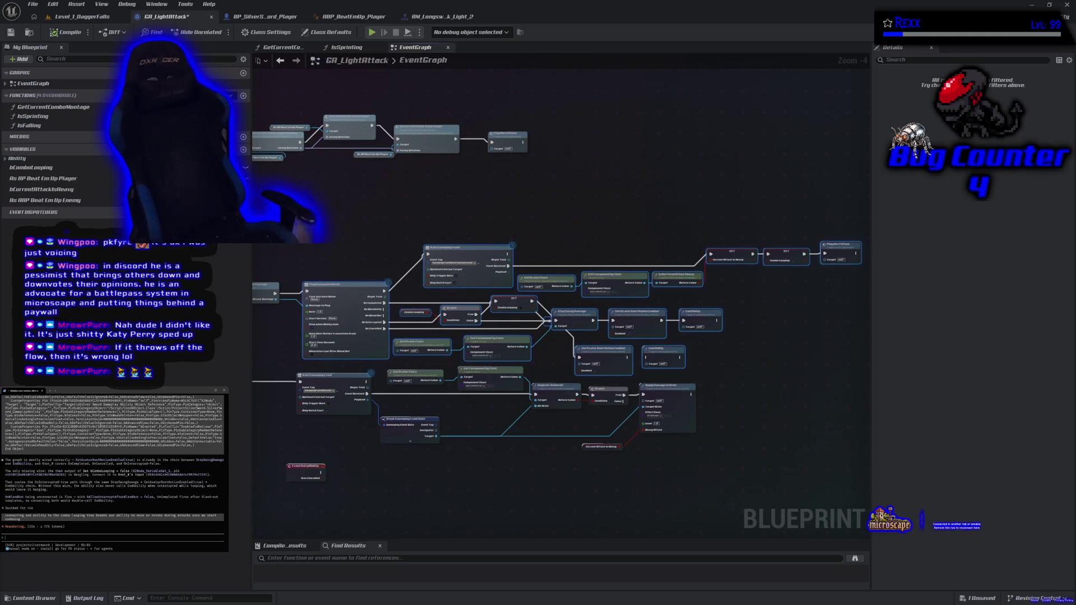
type("ok done, now what about the anim notify")
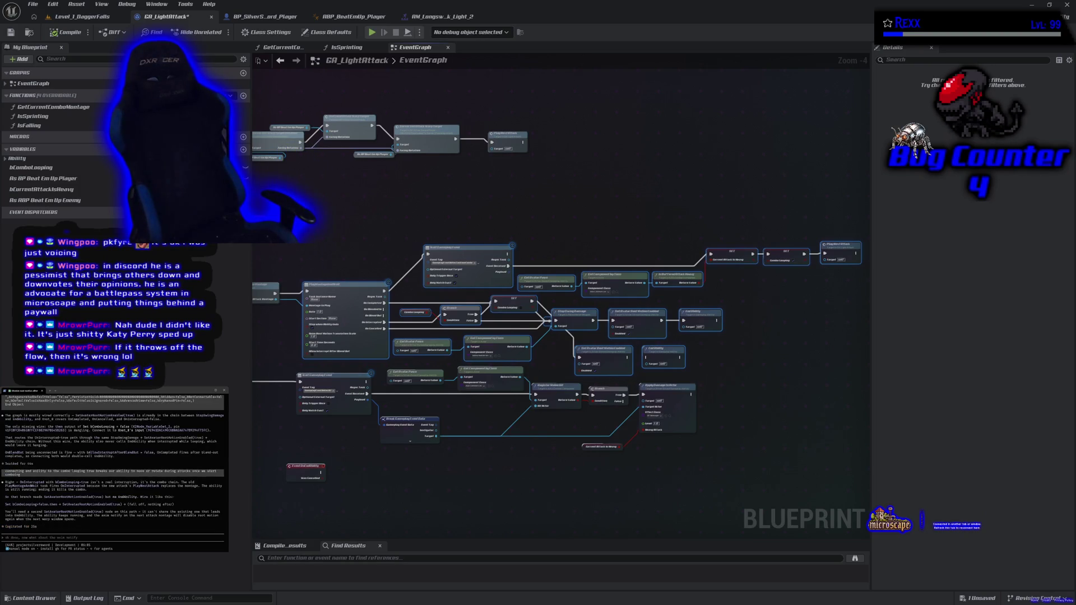
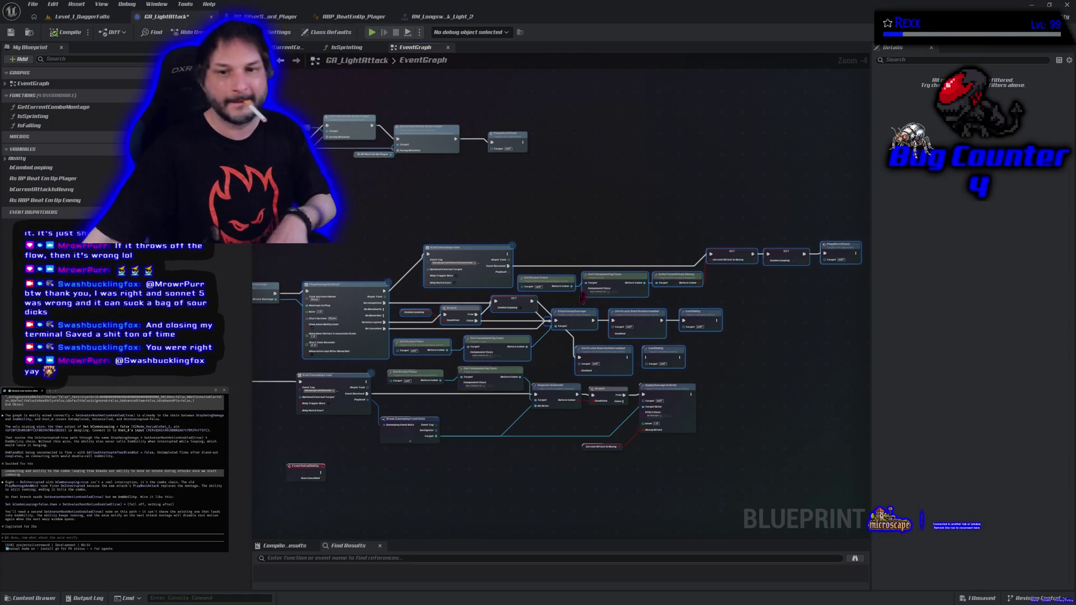
Step: Paste the copied GA_LightAttack graph text into the coding assistant
mouse_move(370, 350)
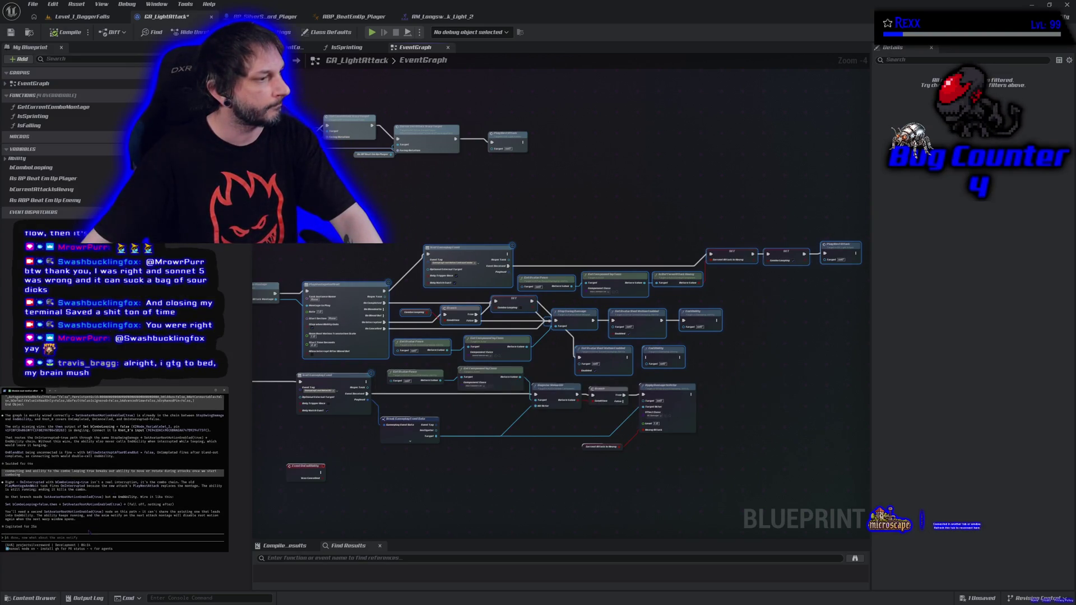
key("ctrl+v")
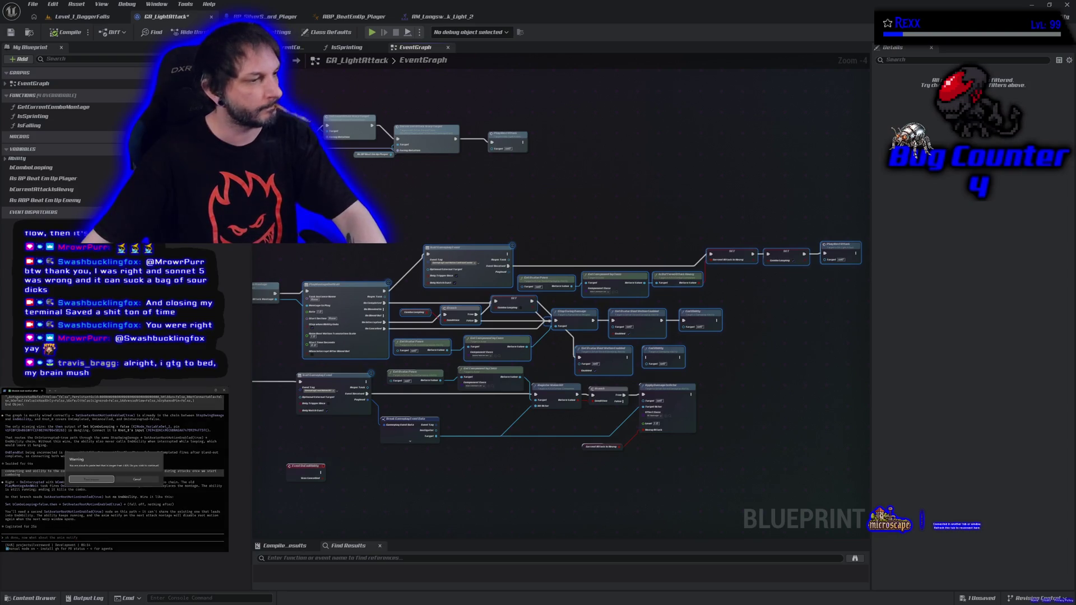
key("Return")
key("Return")
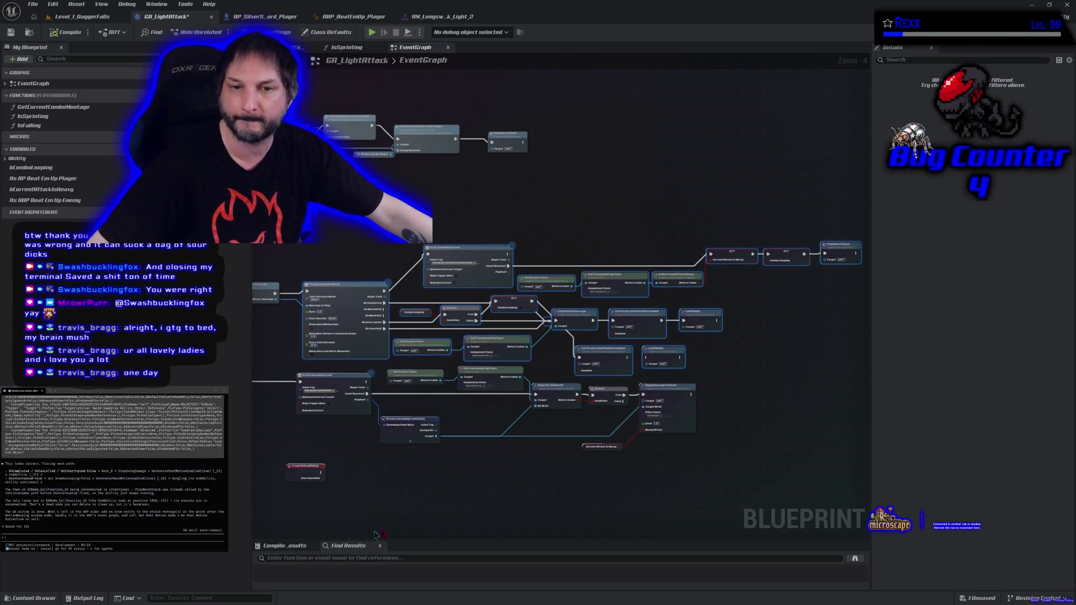
Step: Delete the extra EndAbility call node from the GA_LightAttack graph
left_click(361, 265)
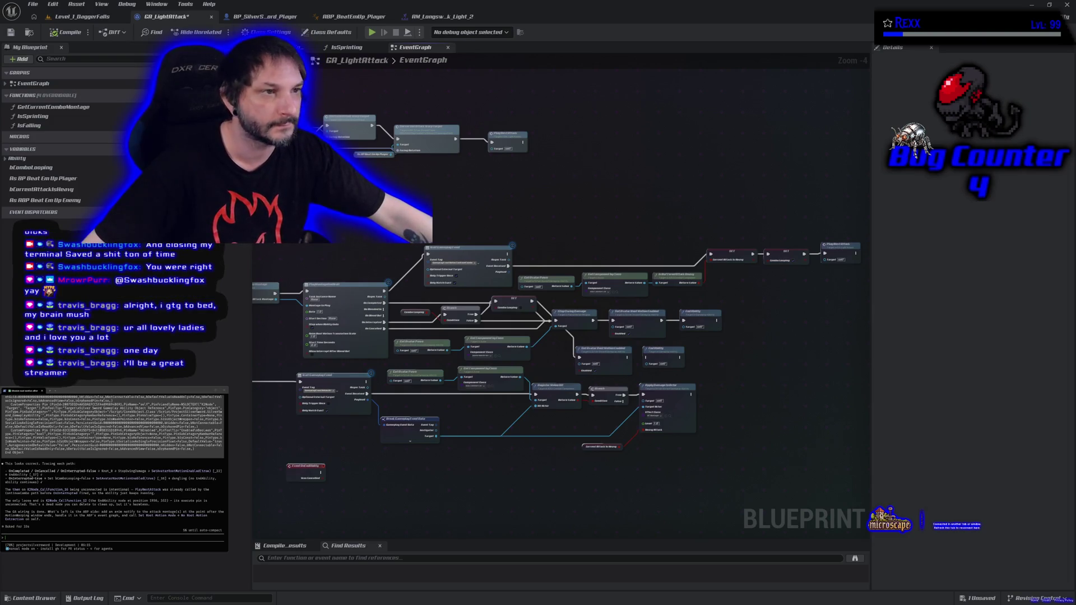
mouse_move(361, 499)
left_mouse_down()
mouse_move(298, 429)
mouse_move(268, 453)
left_mouse_up()
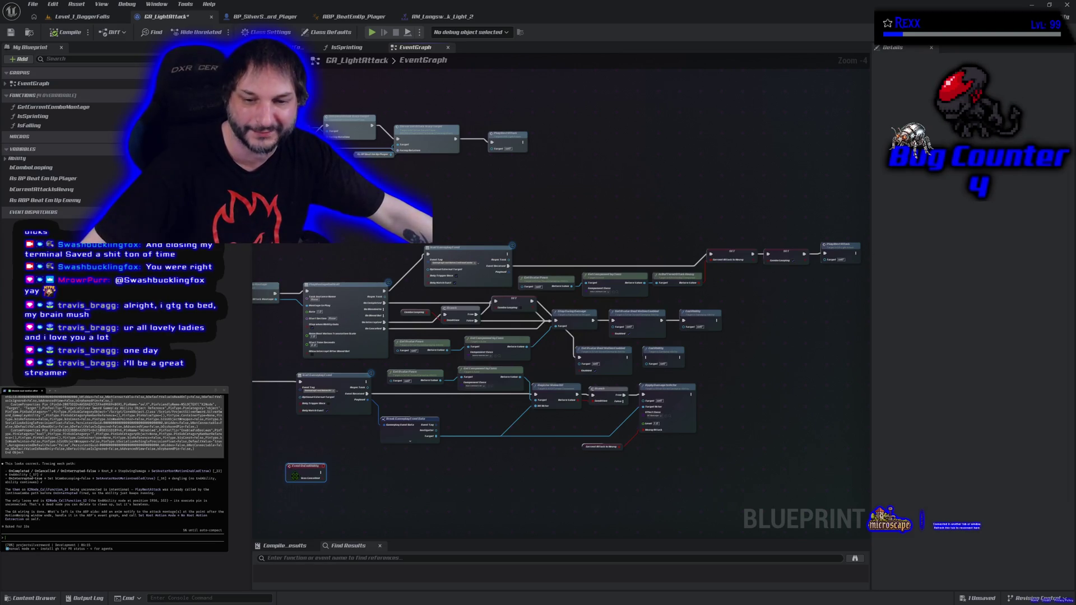
left_click(301, 459)
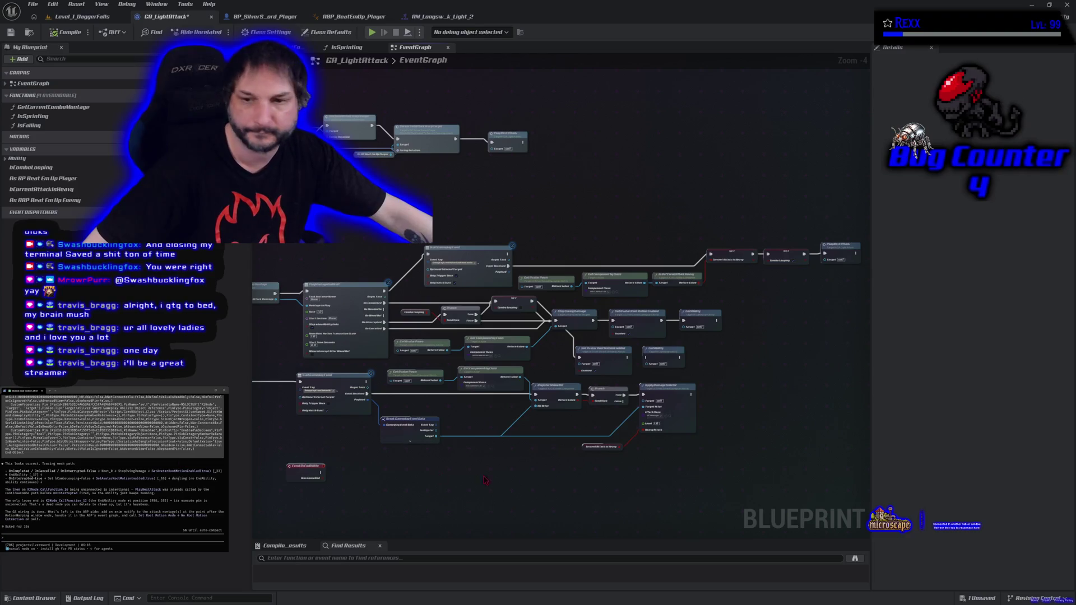
left_click(656, 350)
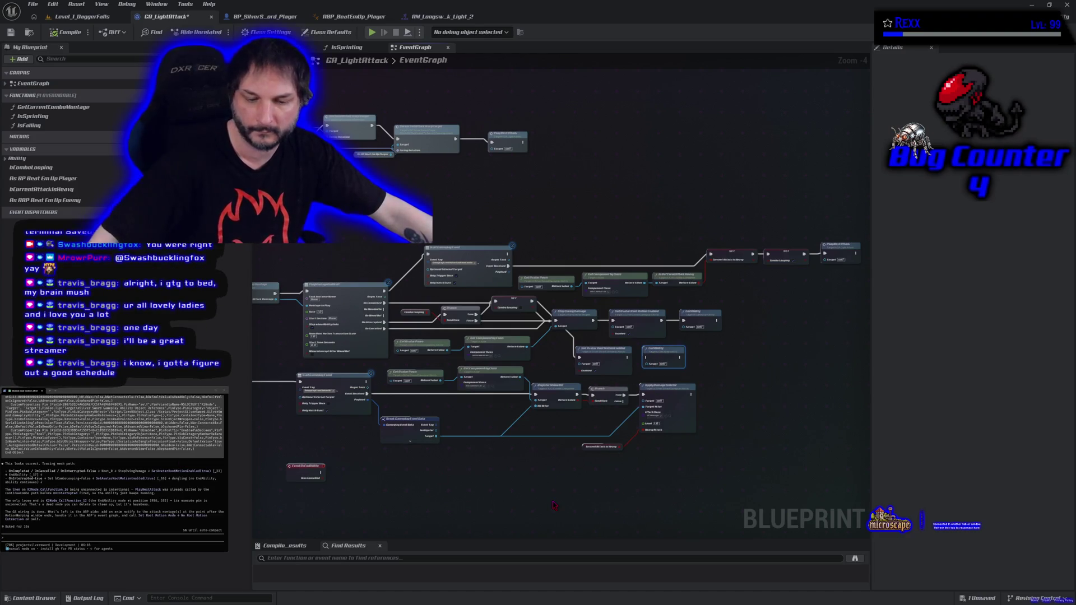
key("Delete")
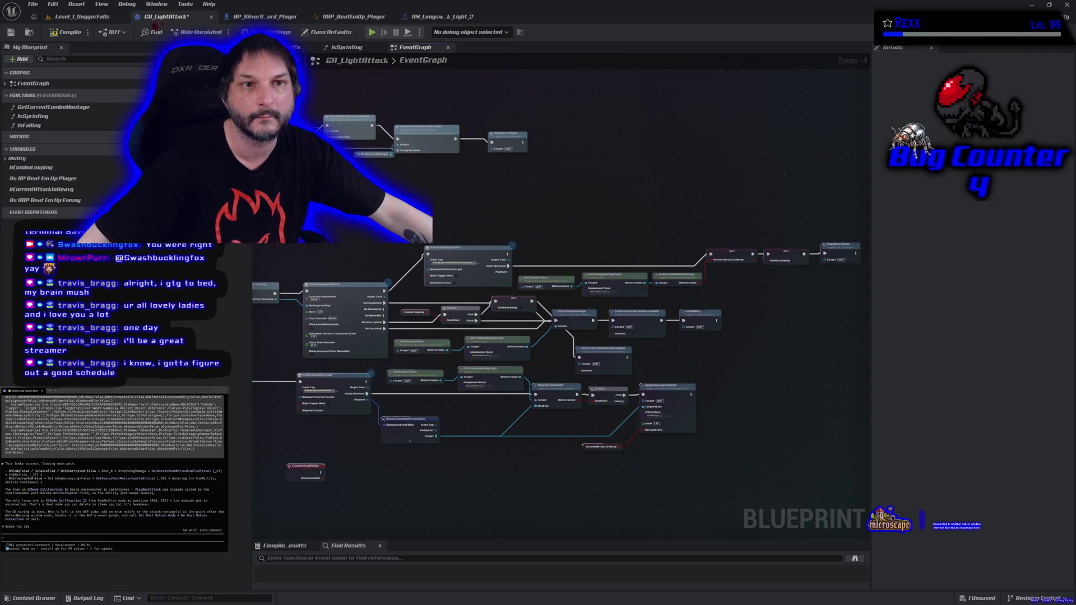
Step: Save GA_LightAttack and select the AnimNotify_DisableRootMotion event in ABP_BeatEmUp_Player
left_click(10, 33)
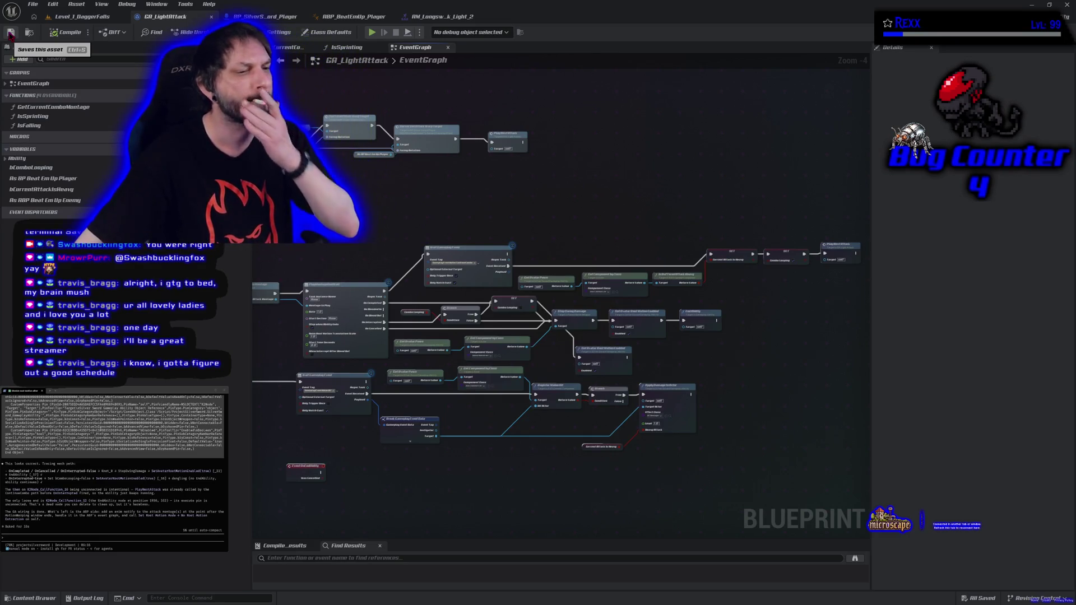
left_click(353, 16)
left_click_drag(336, 315, 457, 396)
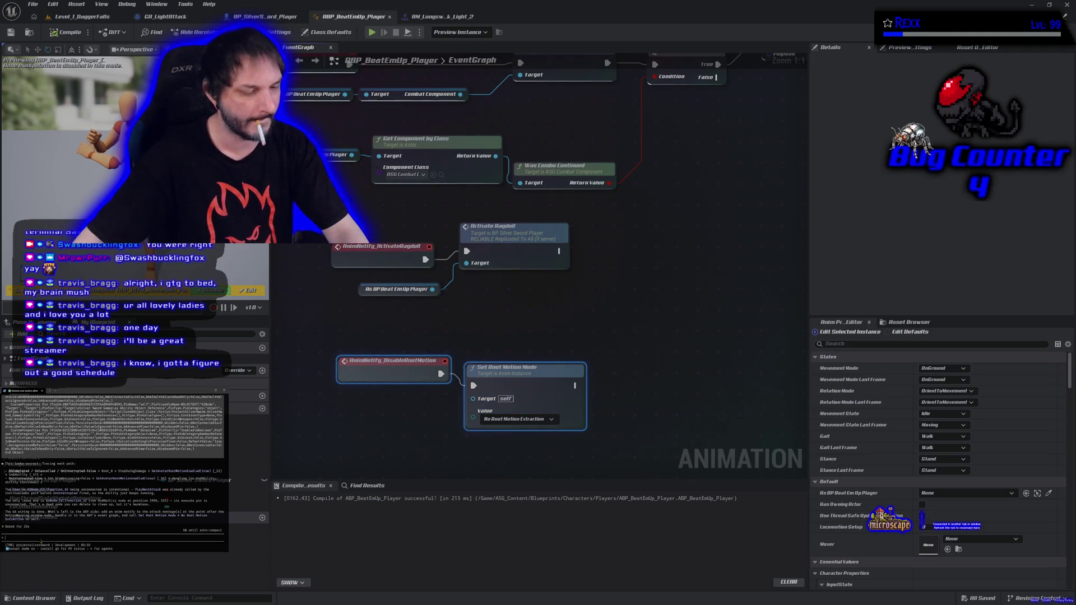
Step: Send the copied AnimNotify_DisableRootMotion node text to the coding assistant
key("ctrl+v")
key("Return")
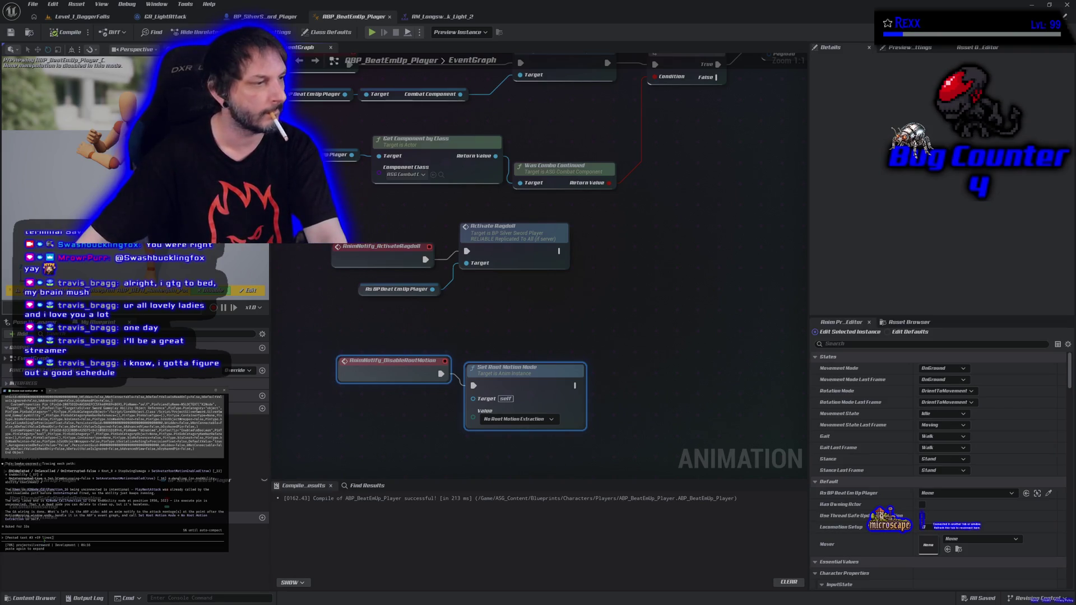
key("Return")
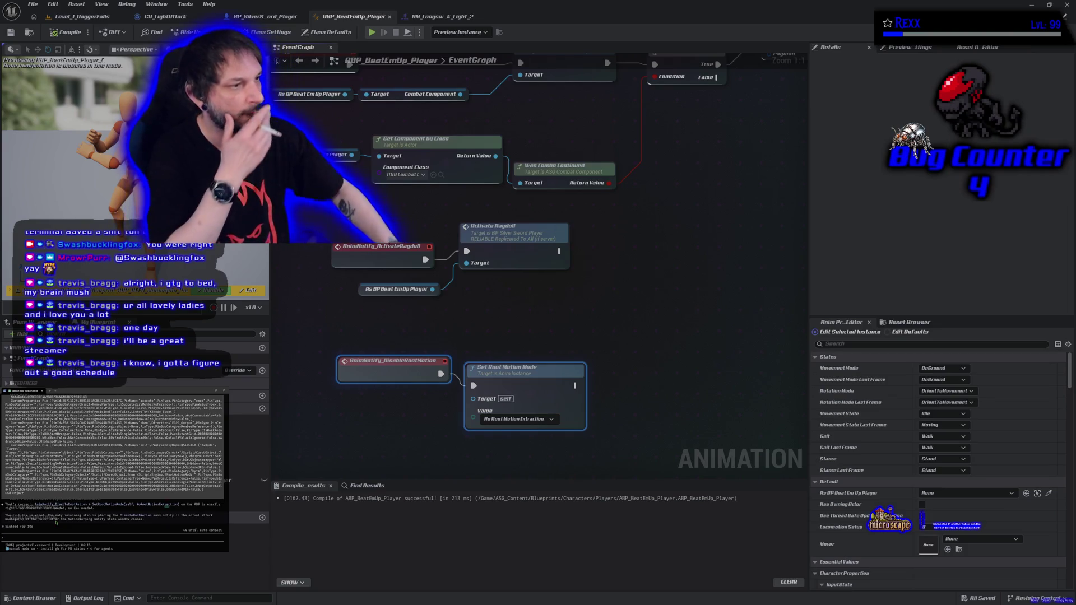
Step: Ask the assistant whether root motion is handled on the CMC
type("so set root")
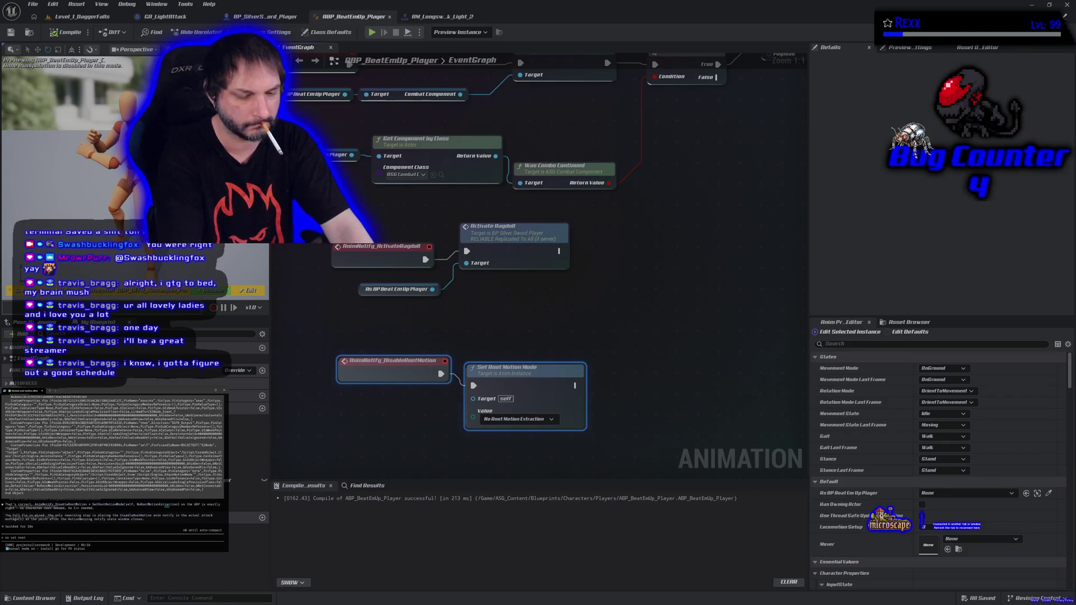
type(" motion mode to no roote otion extrac")
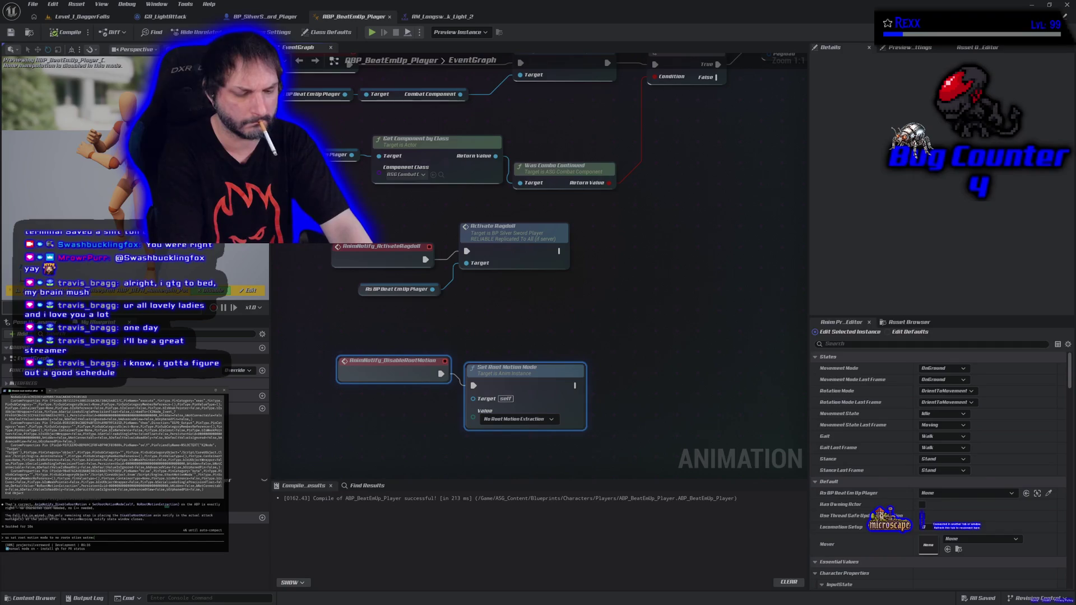
type("e same as")
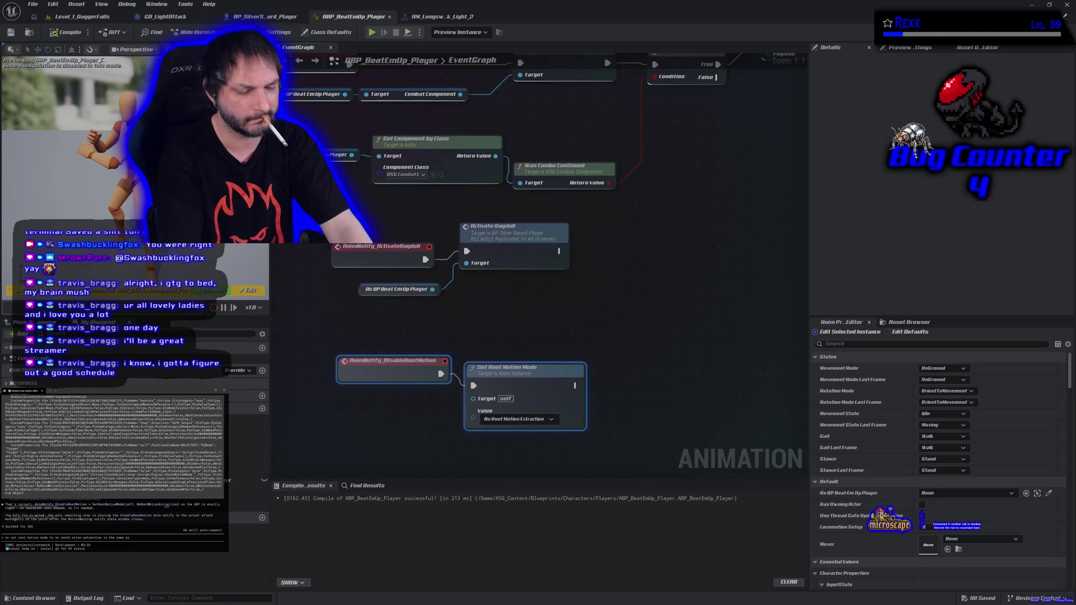
type(" disabl")
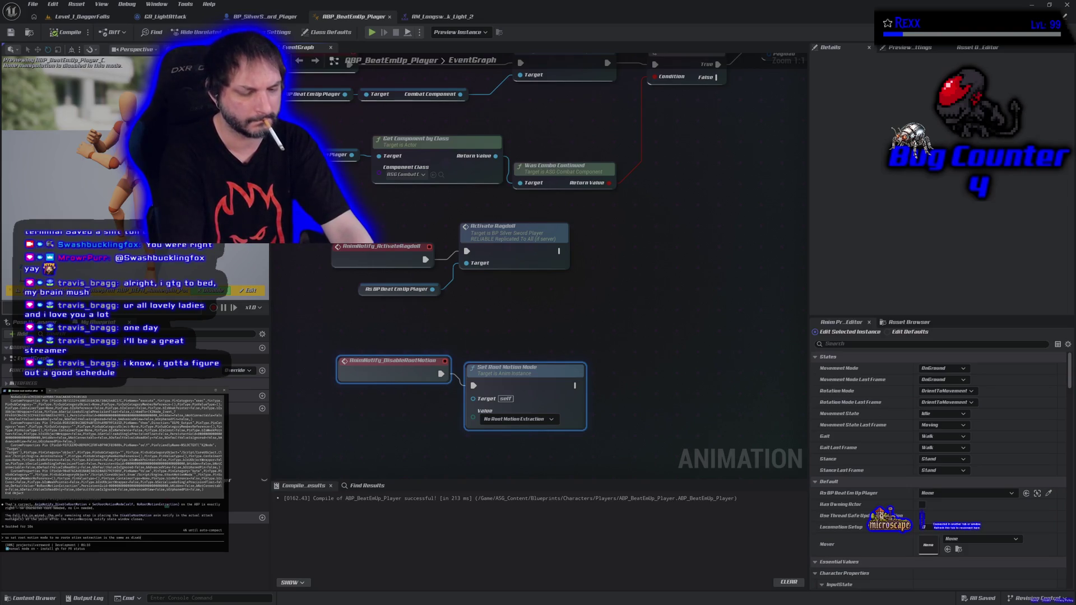
type("oti")
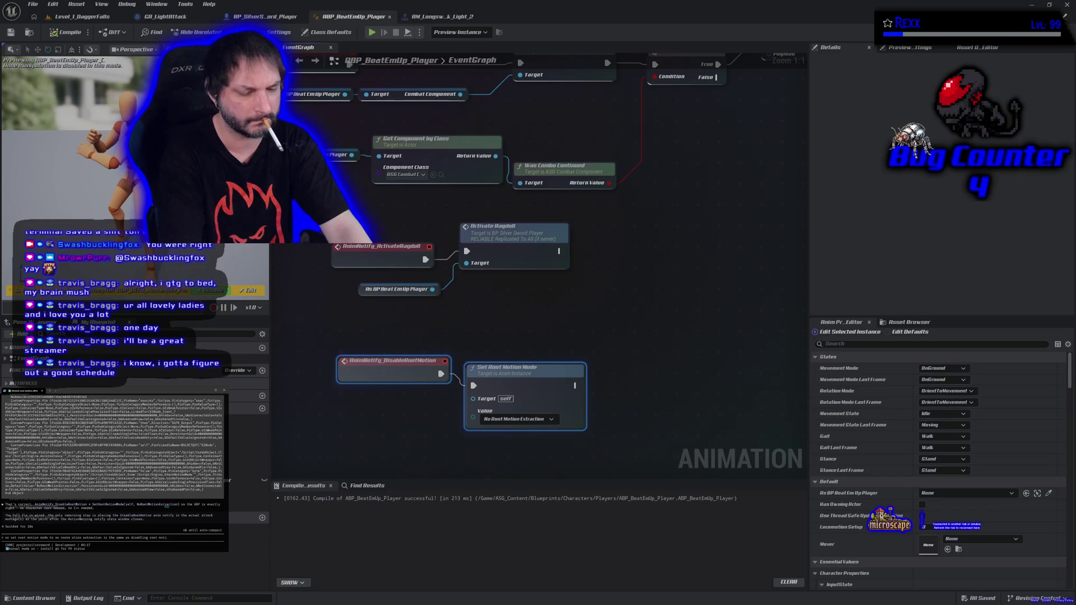
type("n n")
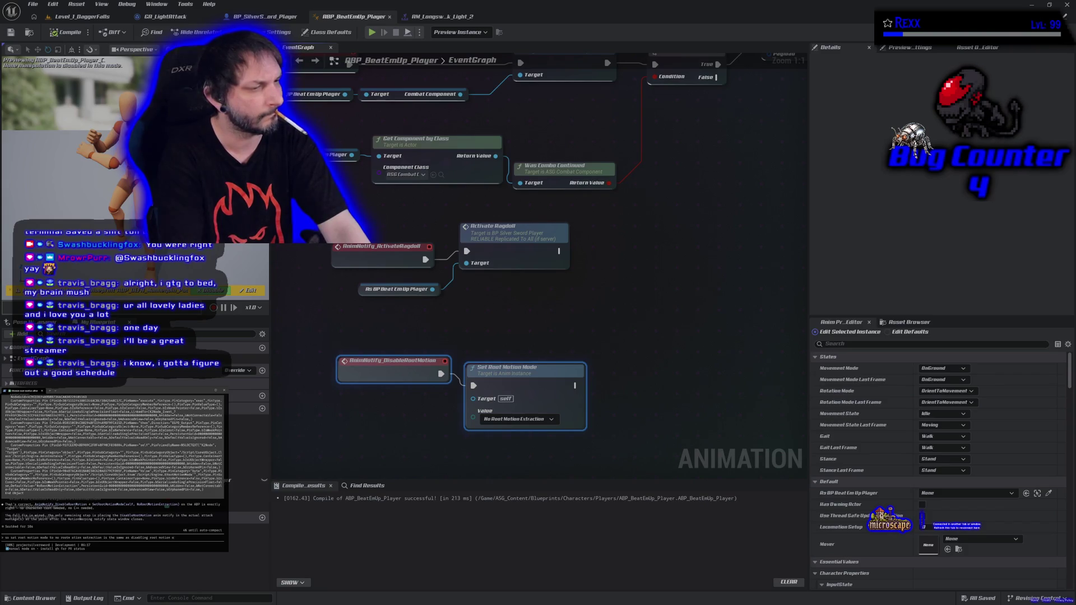
type("the a")
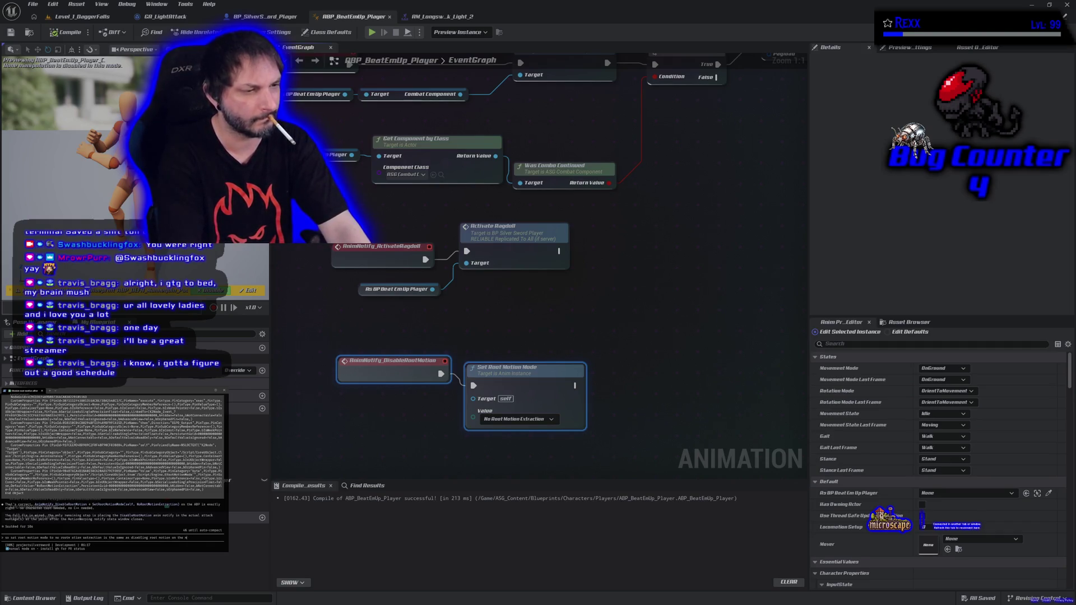
type("?")
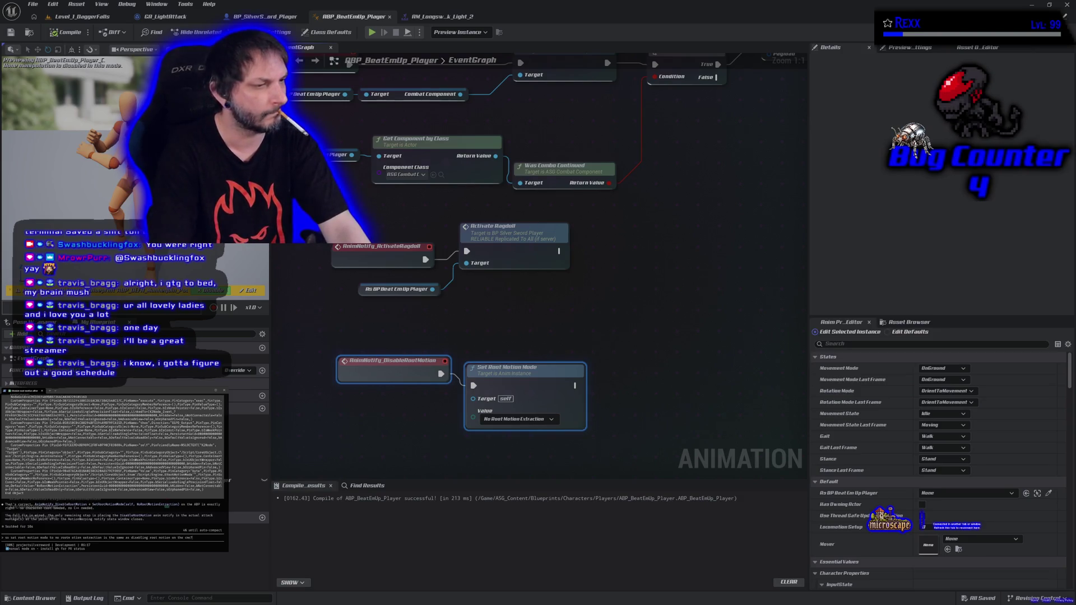
key("Return")
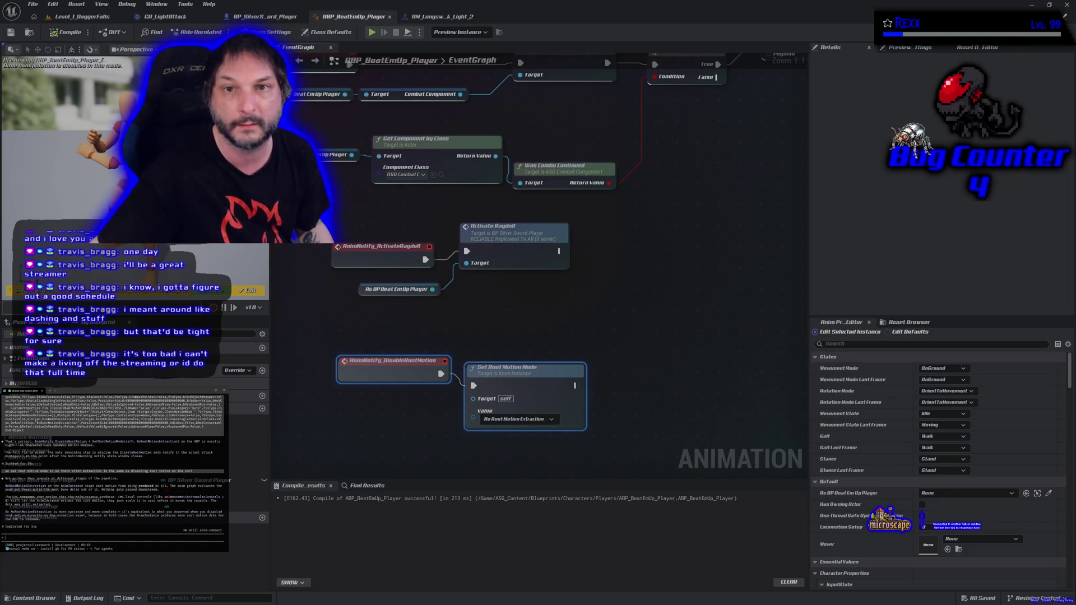
Step: Switch to the Level_1_DaggerFalls level viewport and glance at the Platforms menu
left_click(84, 16)
left_click_drag(404, 338, 404, 337)
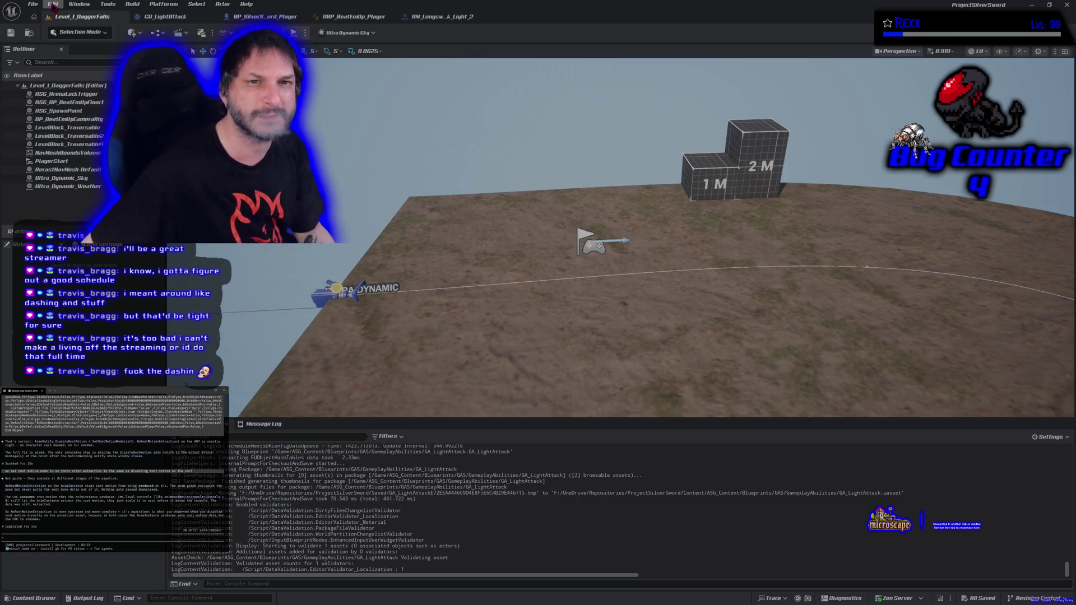
left_click(159, 4)
key("Escape")
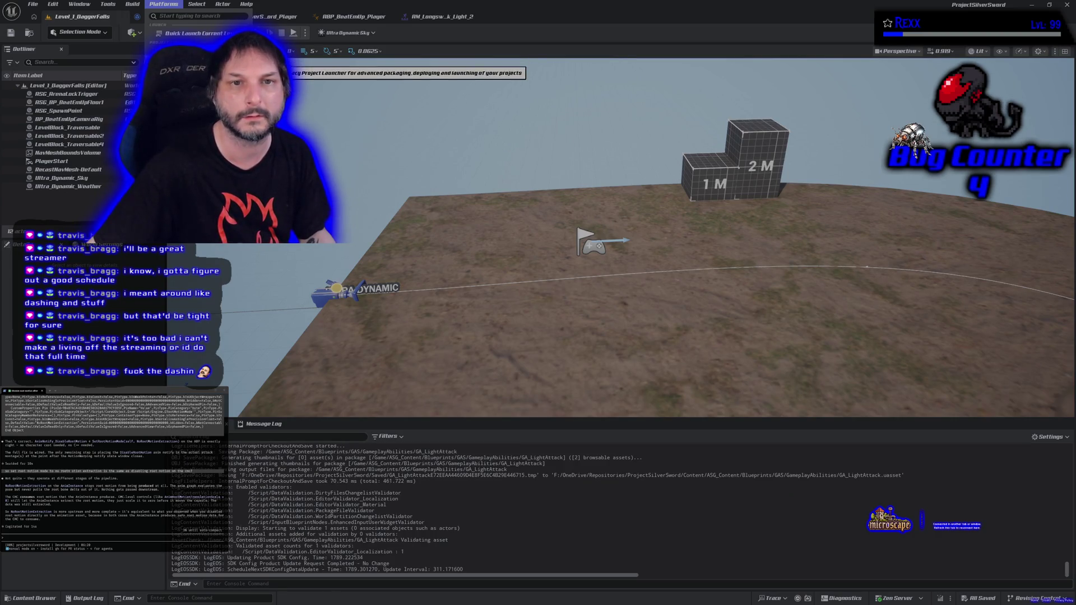
Step: Look over the Platforms packaging and launch options, then dismiss the menu
left_click(270, 57)
key("Escape")
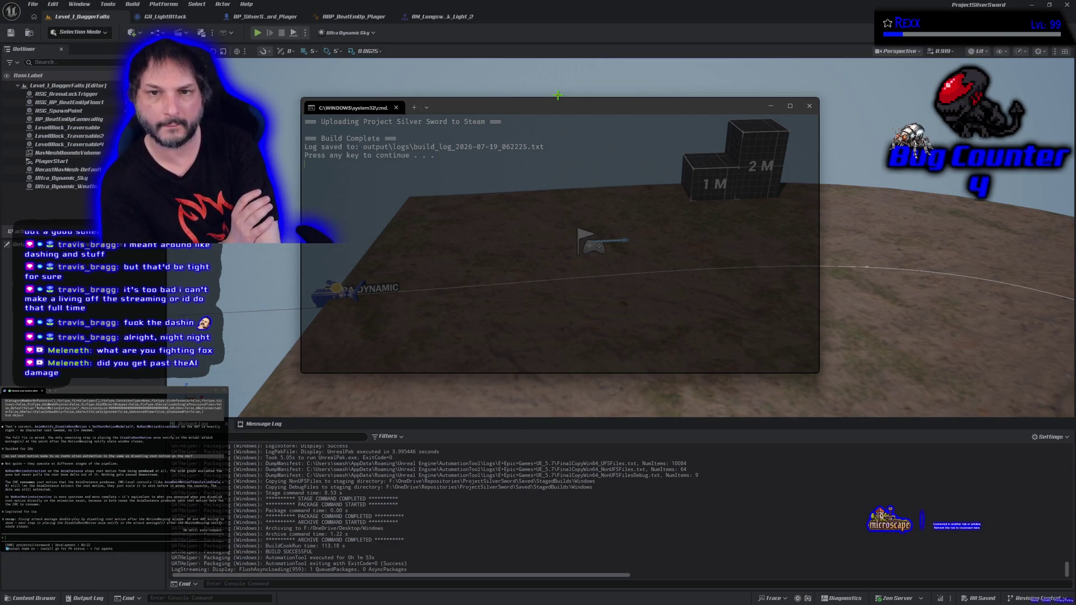
Step: Close the finished Steam upload window and move the HacknPlan kanban board into view
key("Return")
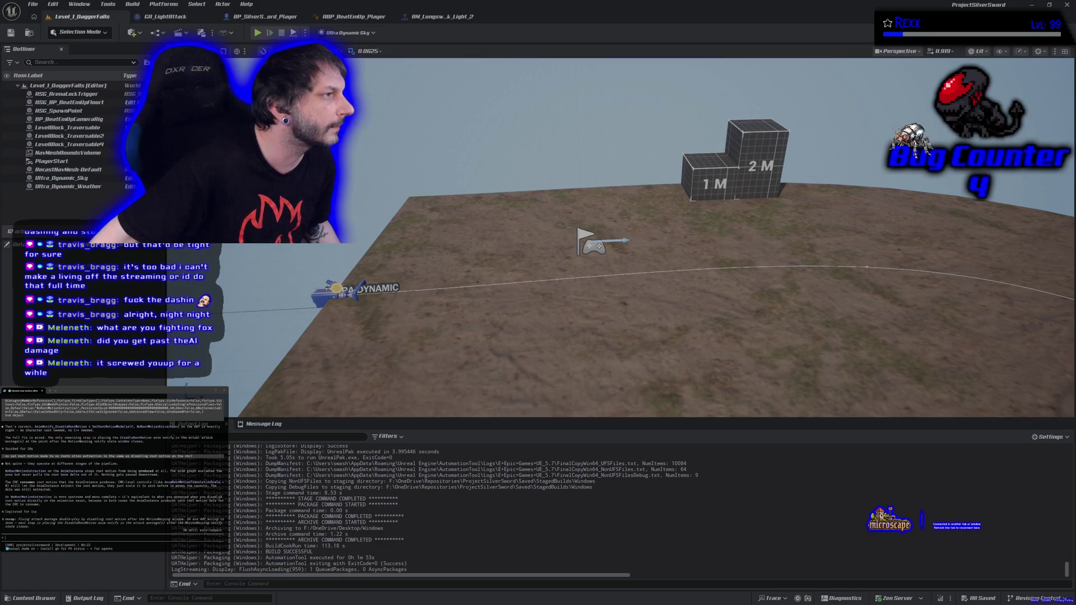
left_click_drag(1075, 192, 829, 192)
left_click_drag(587, 99, 580, 94)
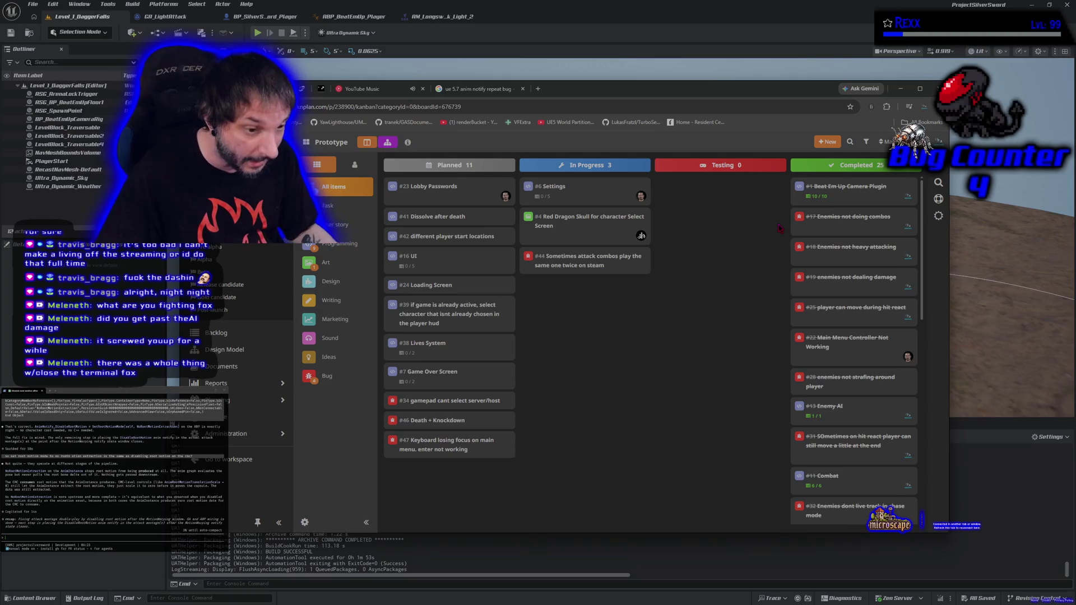
Step: Check the YouTube Music tab in Chrome, then reposition and hide the browser window
left_click(363, 89)
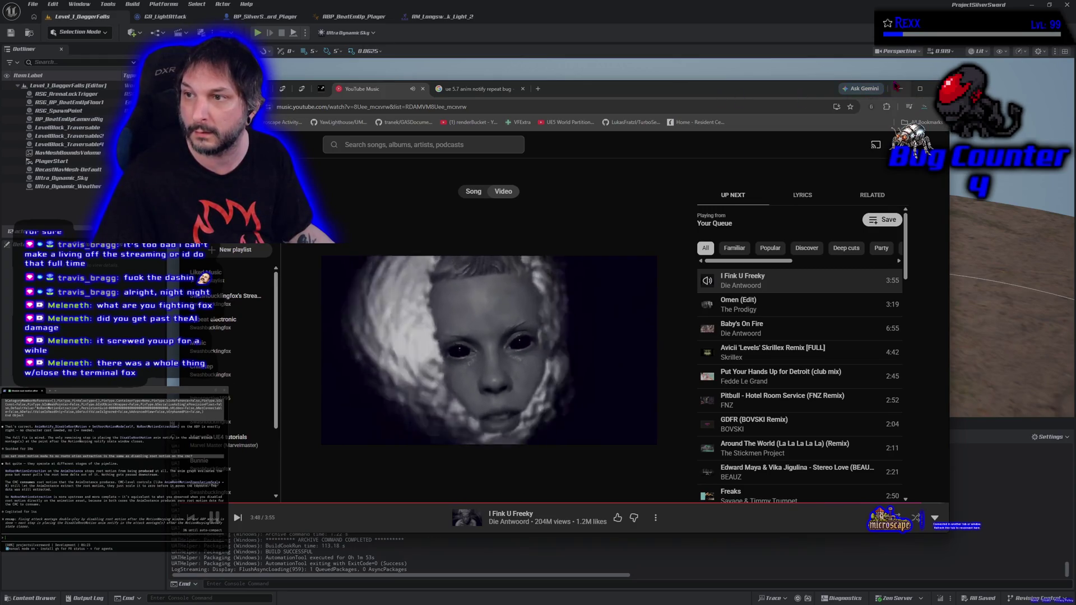
left_click(901, 89)
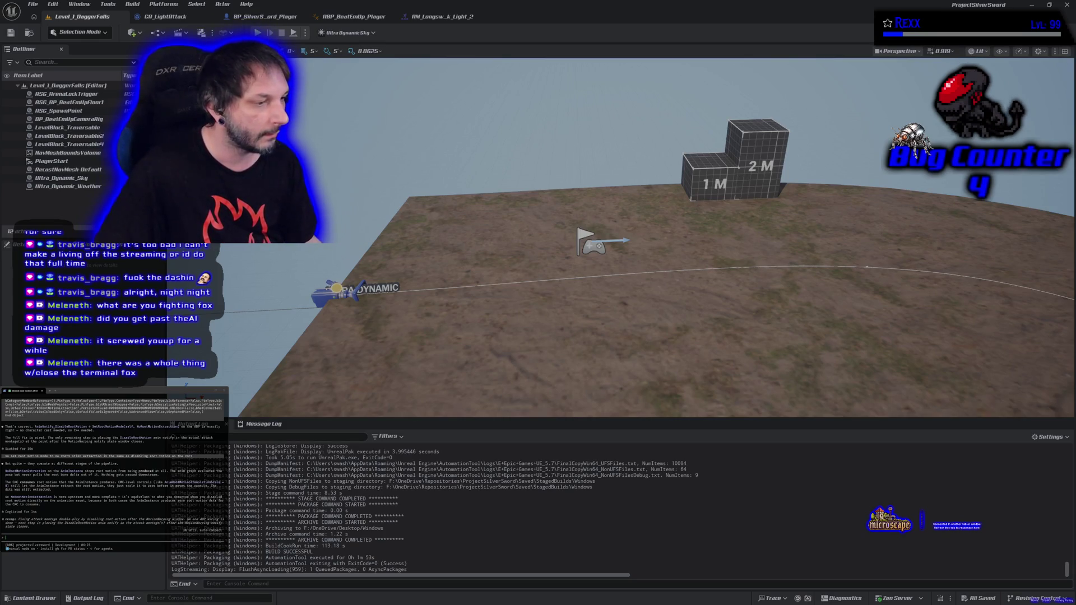
key("alt+Tab")
left_click_drag(582, 40, 430, 124)
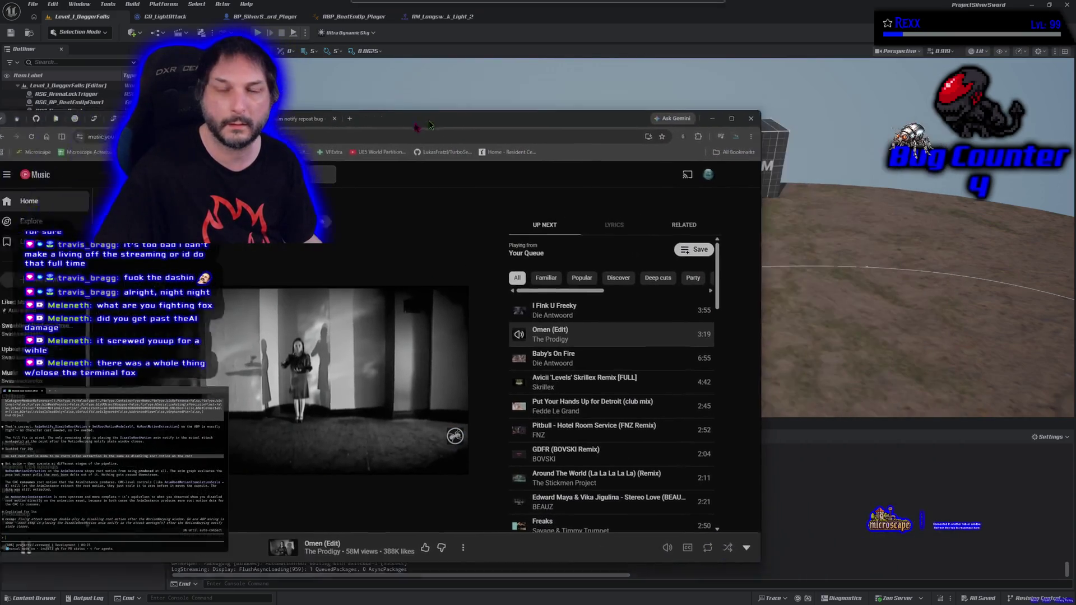
key("alt+Tab")
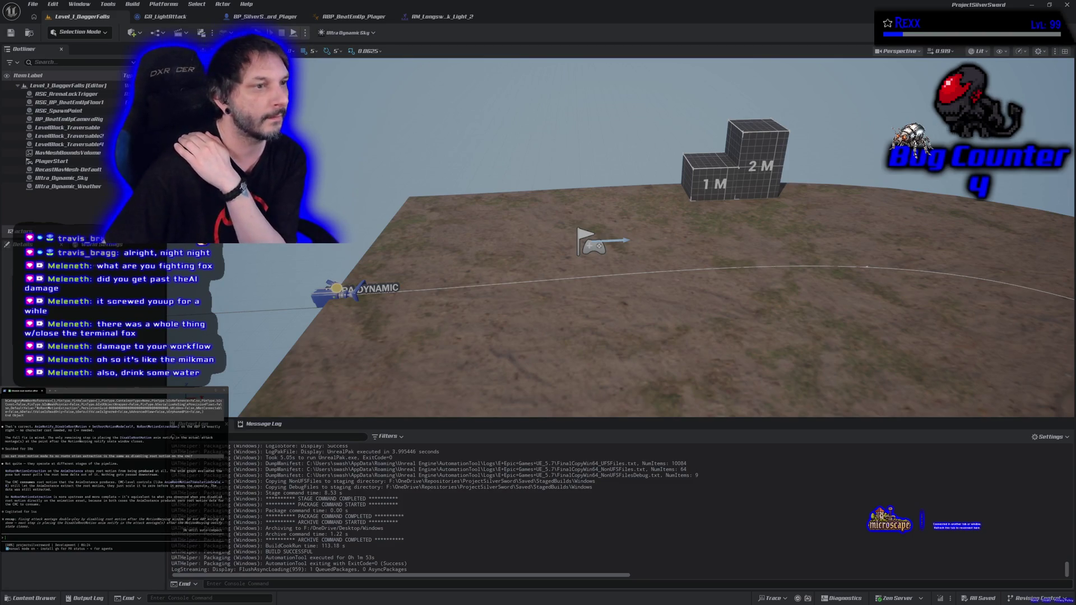
Step: Close the Unreal Editor window
left_click(1067, 4)
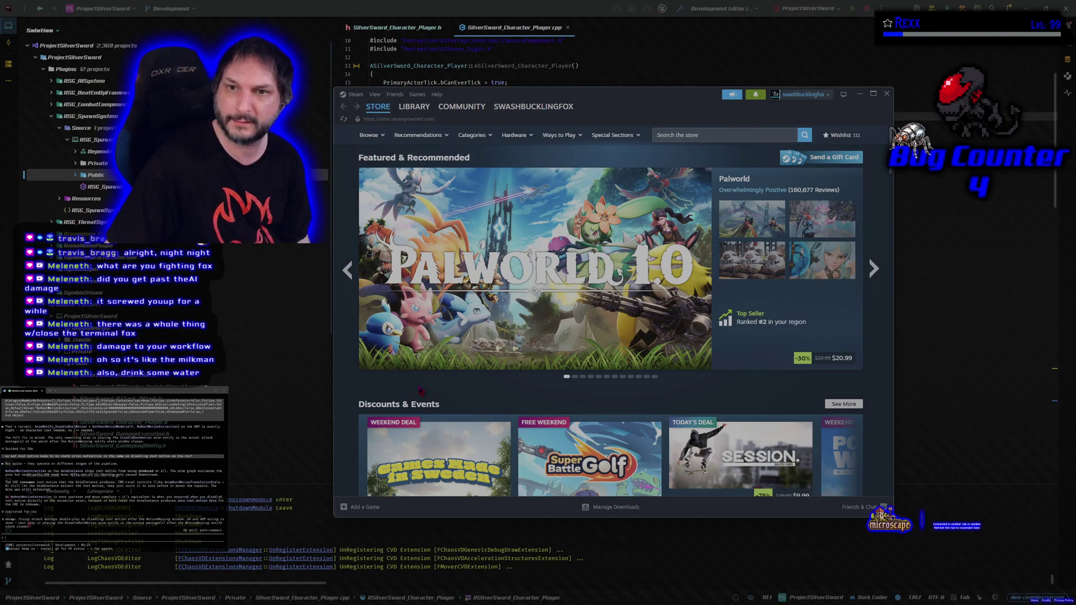
Step: Go to the Steam library and open the Symbioverse Testing Environment page
left_click(421, 107)
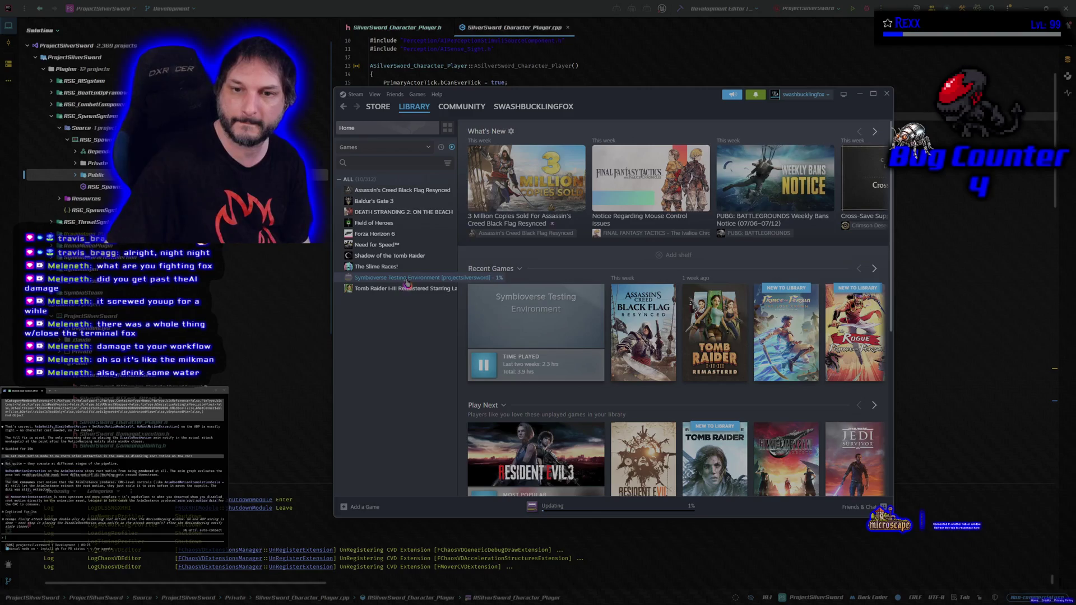
left_click(407, 279)
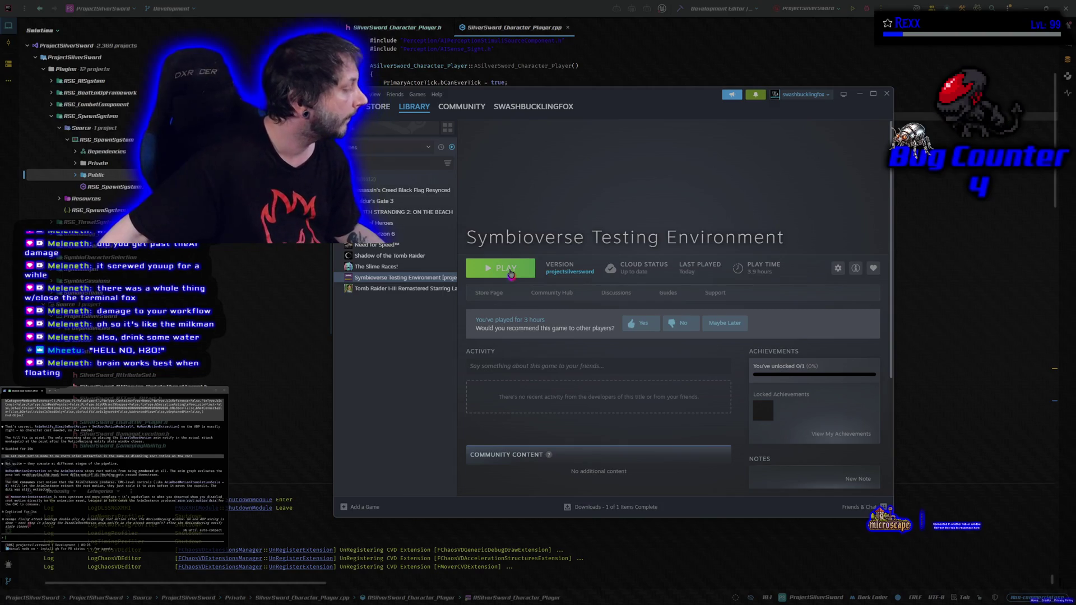
Step: Launch Symbioverse Testing Environment and choose Multiplayer from its main menu
left_click(511, 273)
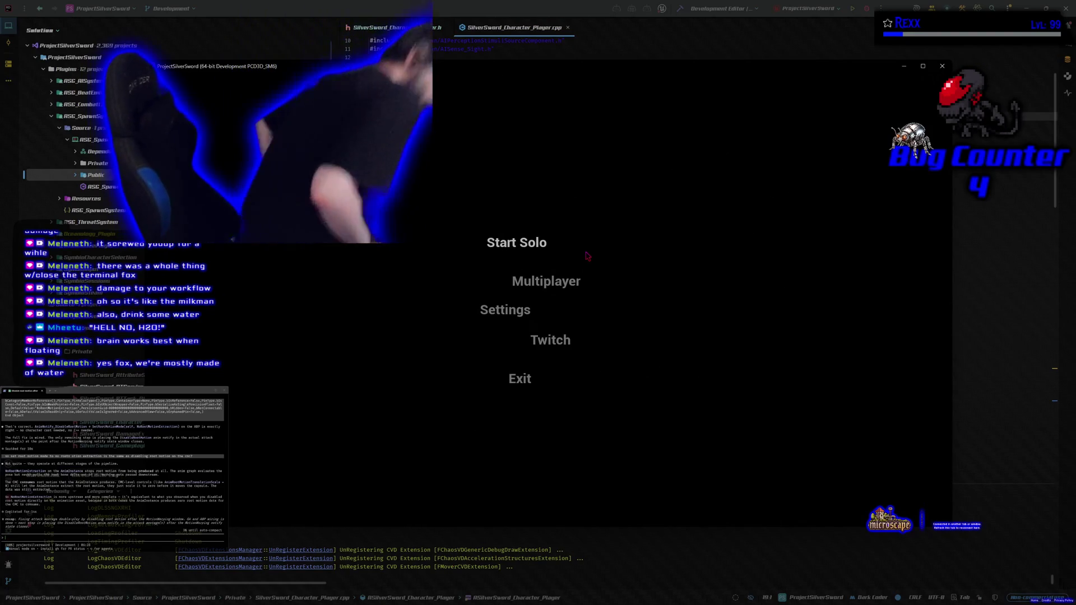
left_click(545, 289)
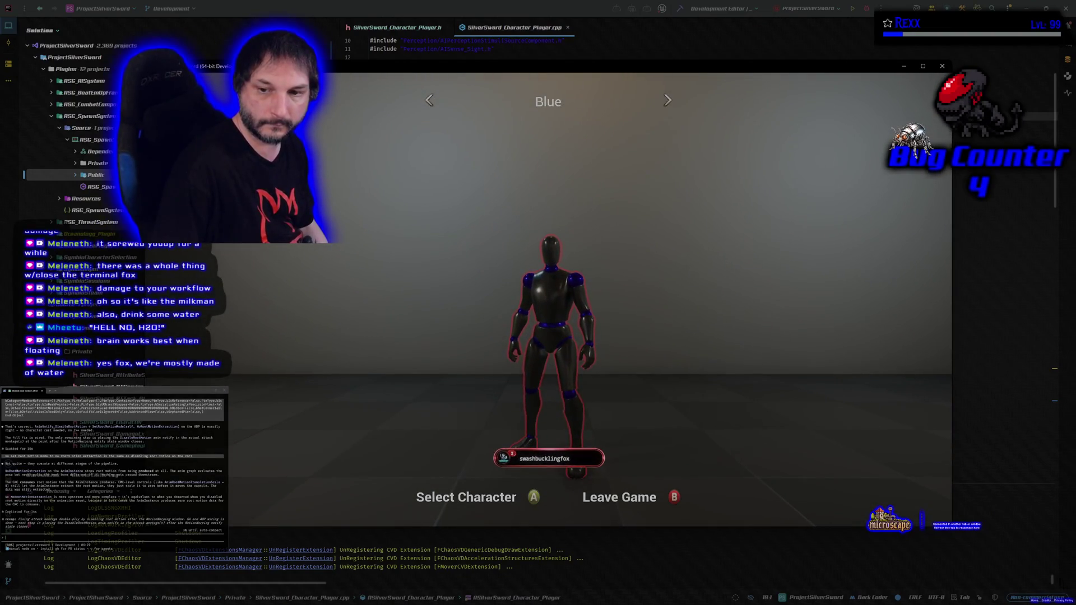
Step: Confirm Blue as the selected character
key("Return")
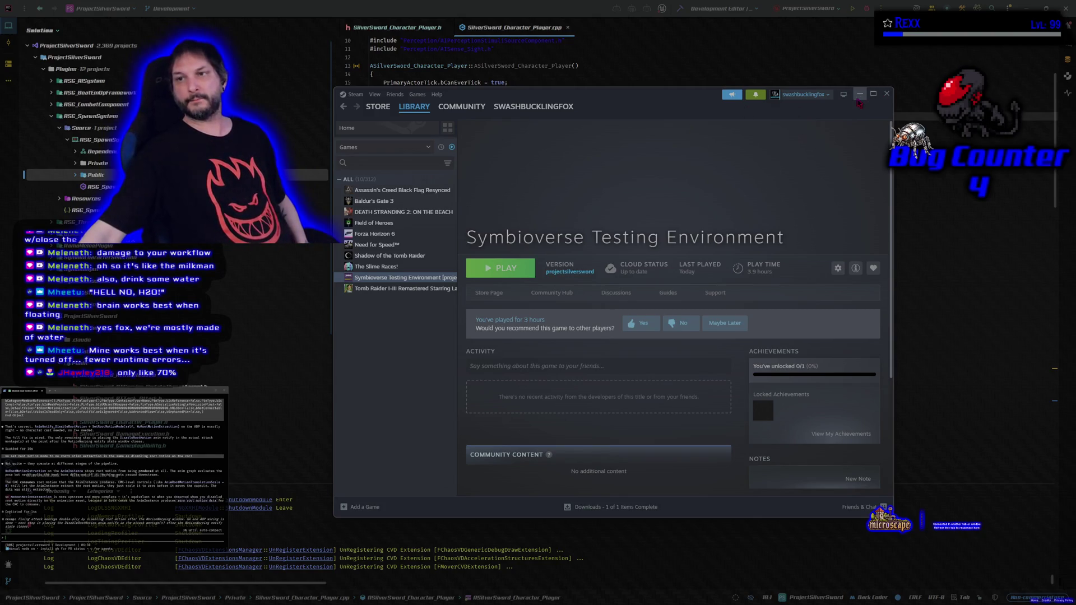
Step: Minimize the Steam library, then switch to GitHub Desktop's 10 pending changes
left_click(887, 94)
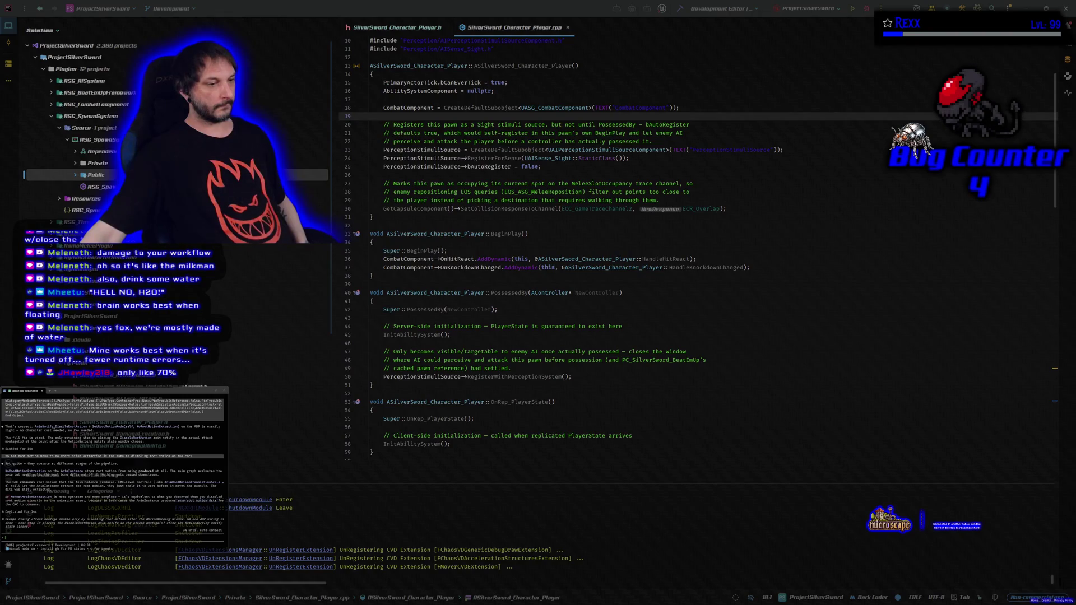
key("alt+Tab")
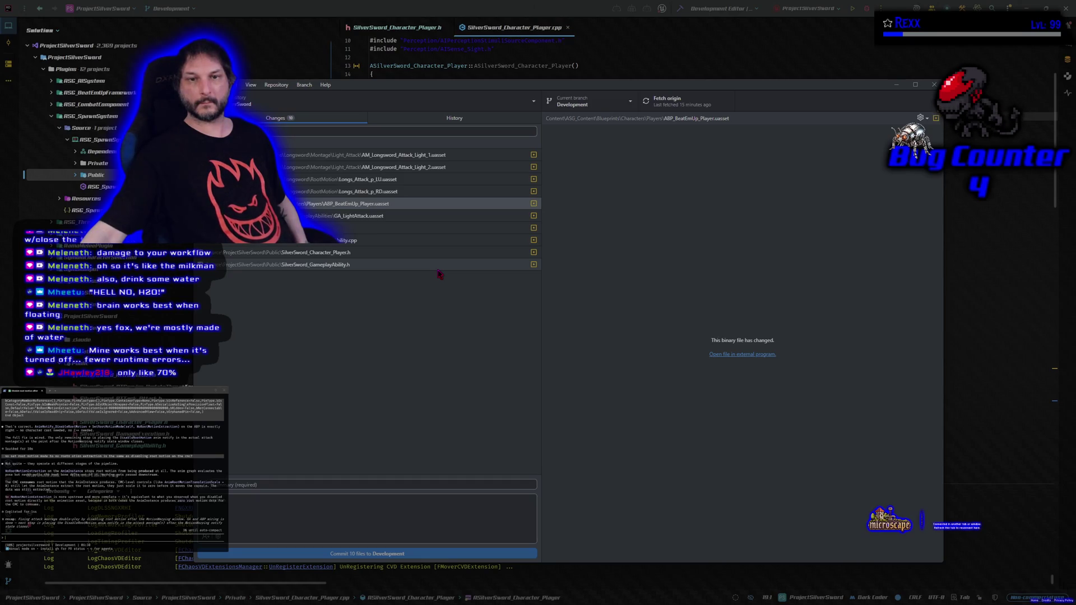
Step: Review the diffs of SilverSword_GameplayAbility.h/.cpp and SilverSword_Character_Player.h
left_click(439, 267)
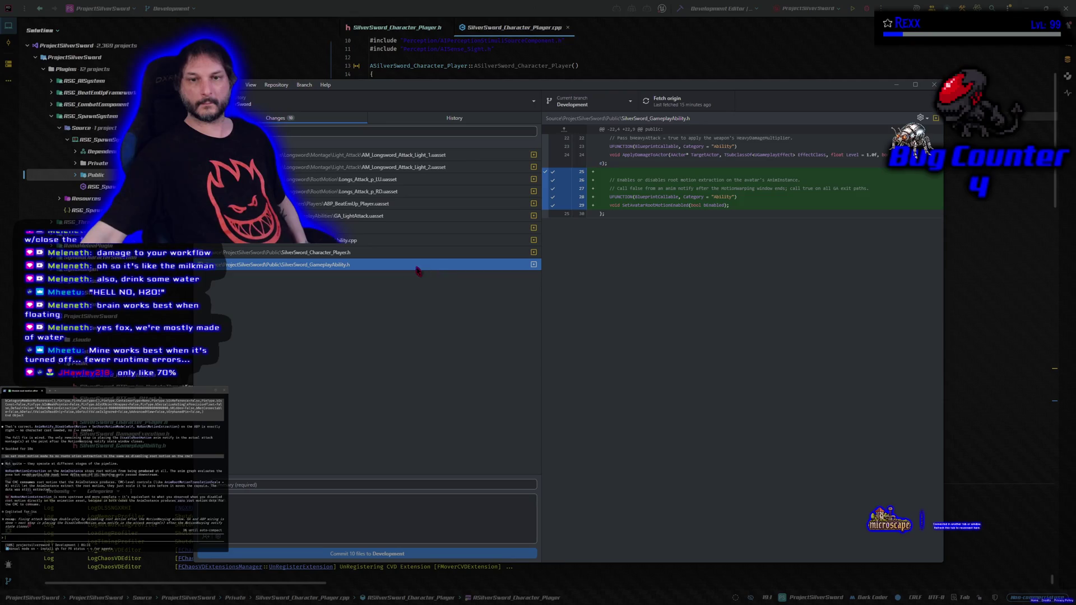
left_click(377, 253)
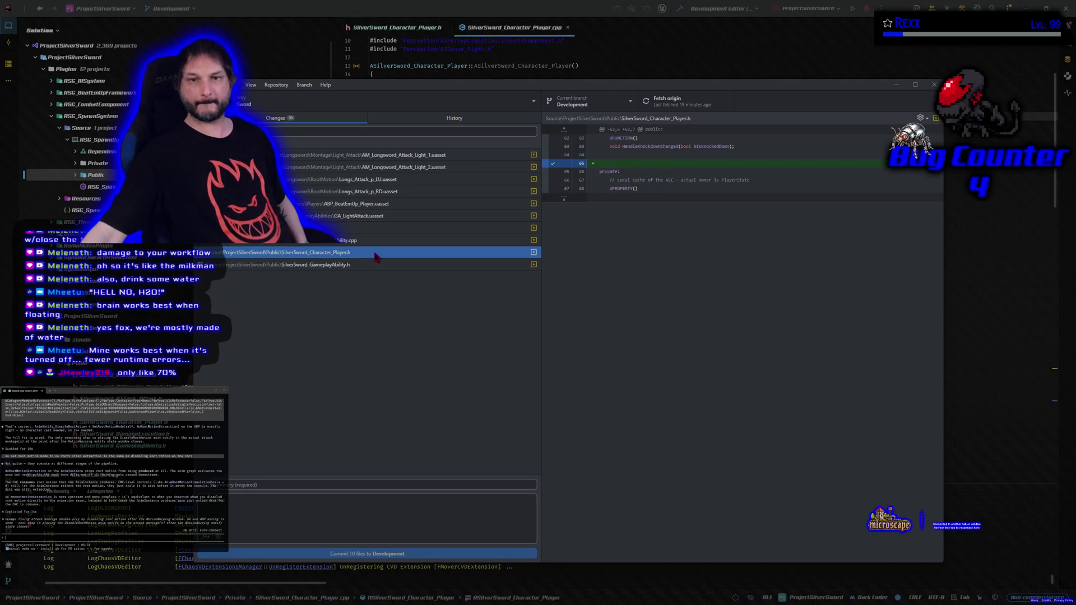
left_click(348, 242)
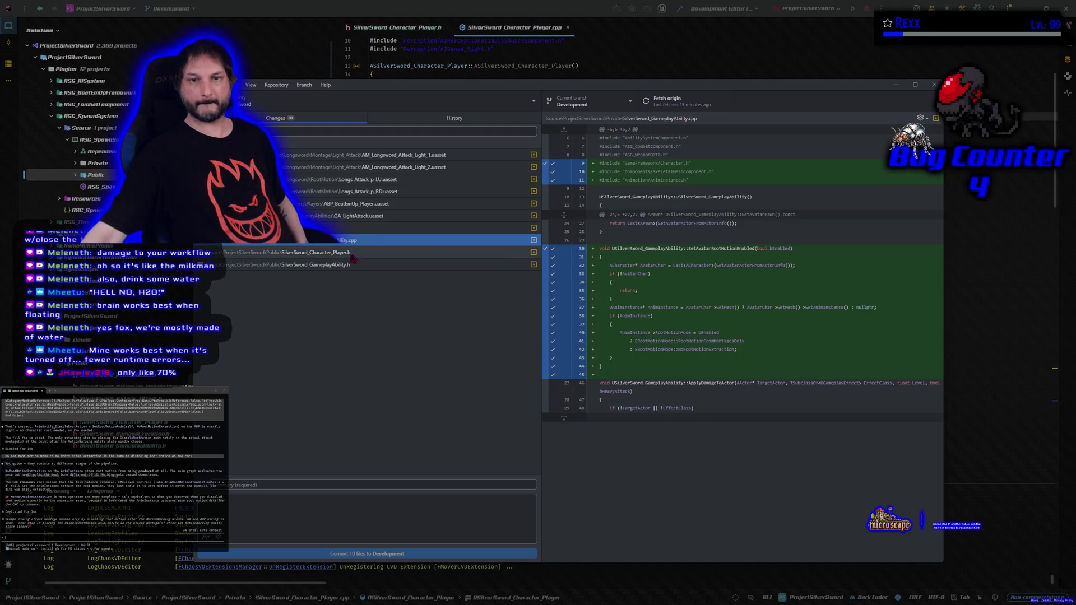
left_click(352, 254)
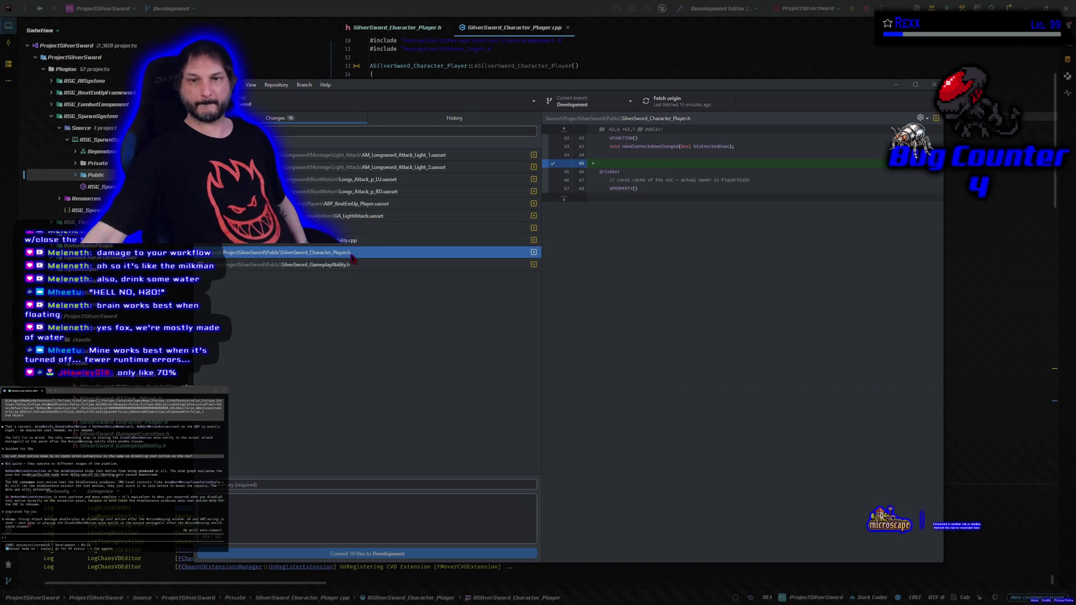
left_click(352, 266)
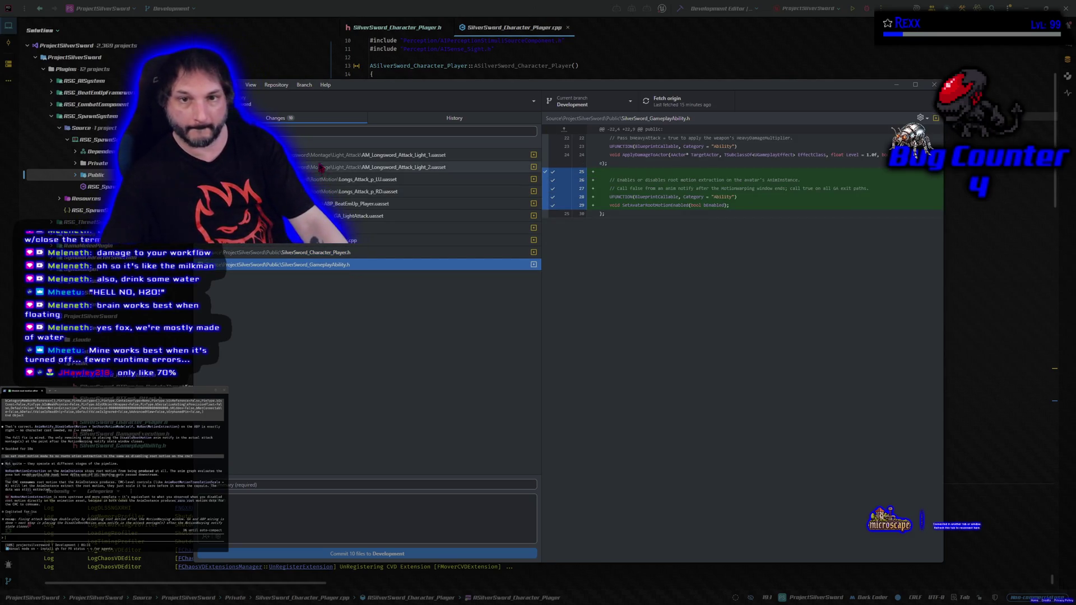
Step: Select the files to revert, including the ability .cpp and both changed headers
left_click(318, 156, "shift")
left_click(318, 228, "shift")
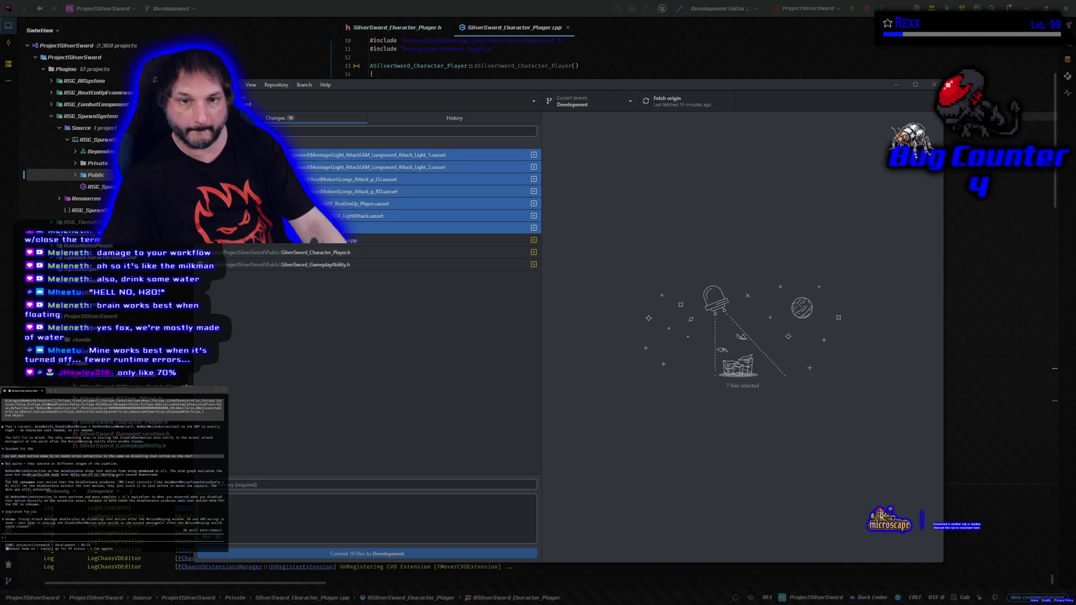
left_click(317, 227, "ctrl")
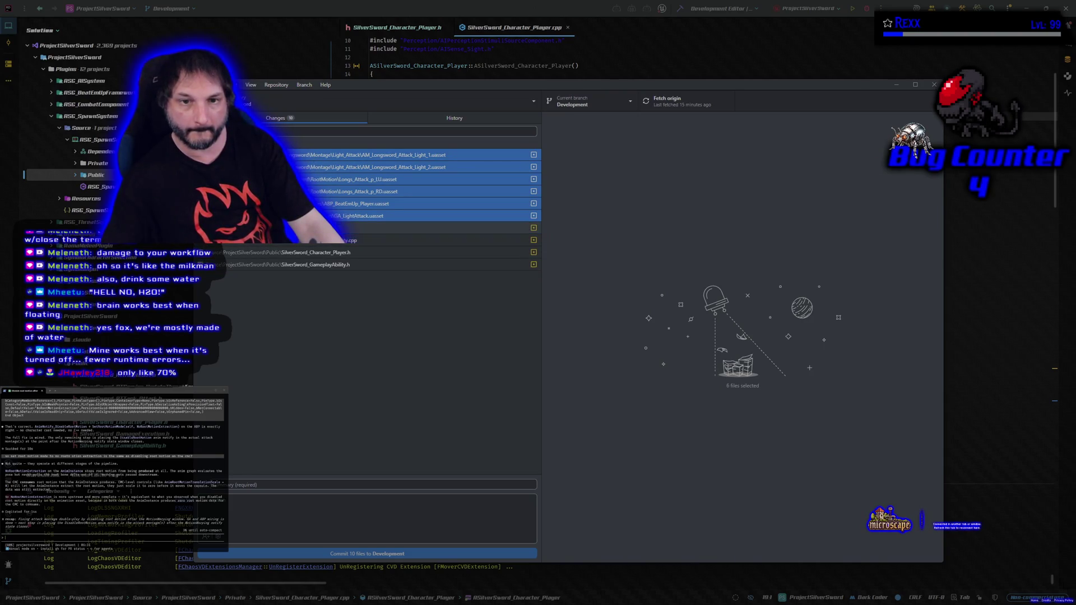
left_click(306, 240, "ctrl")
left_click(288, 253, "ctrl")
left_click(289, 265, "ctrl")
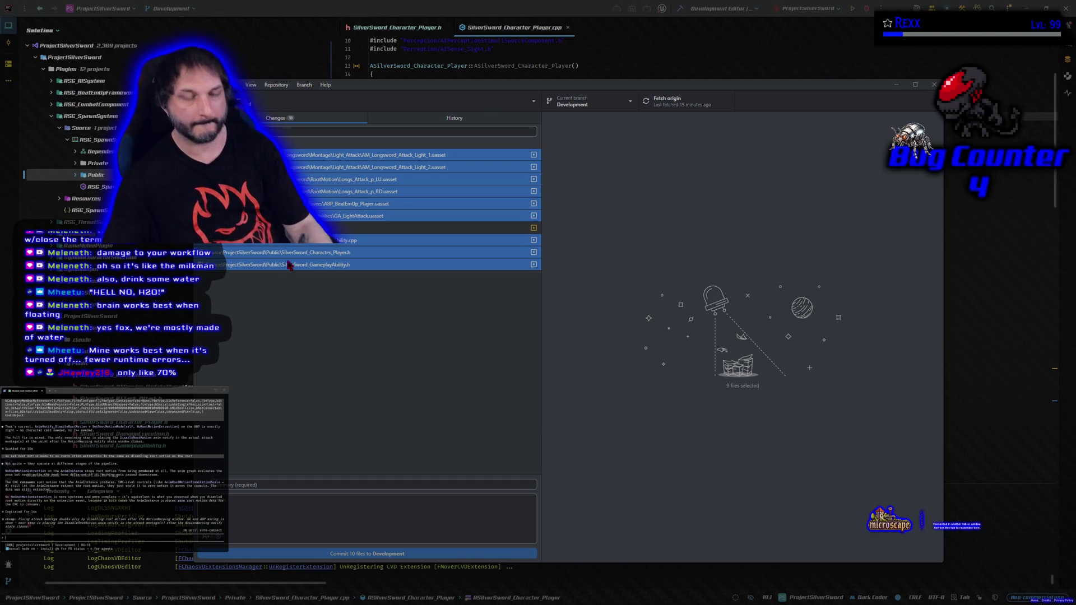
Step: Leave the two Longs_Attack files unselected and discard the seven remaining selected changes
left_click(324, 191, "ctrl")
left_click(328, 179, "ctrl")
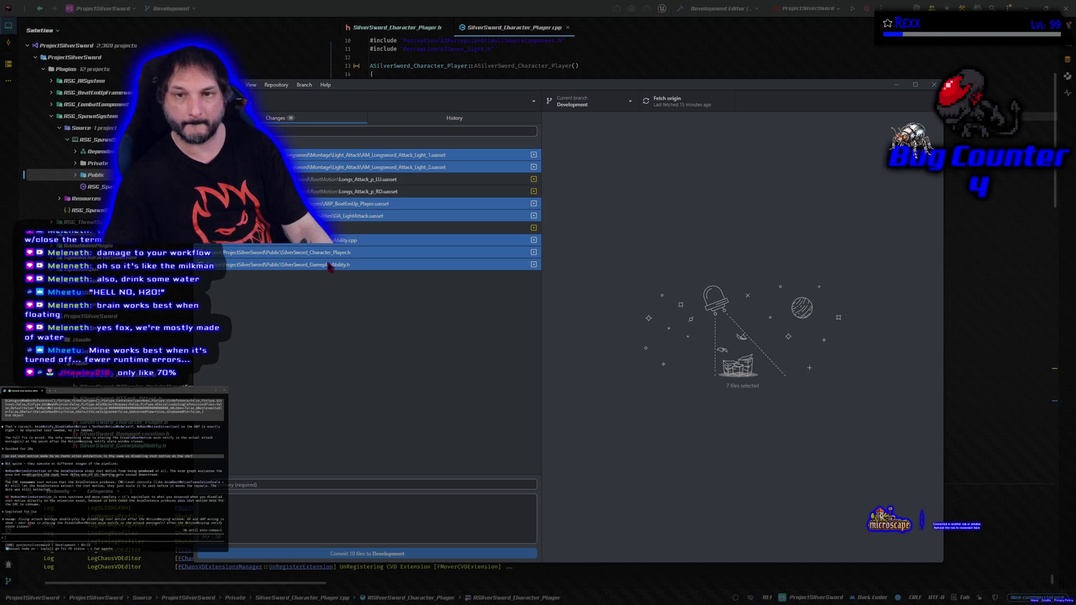
right_click(276, 267)
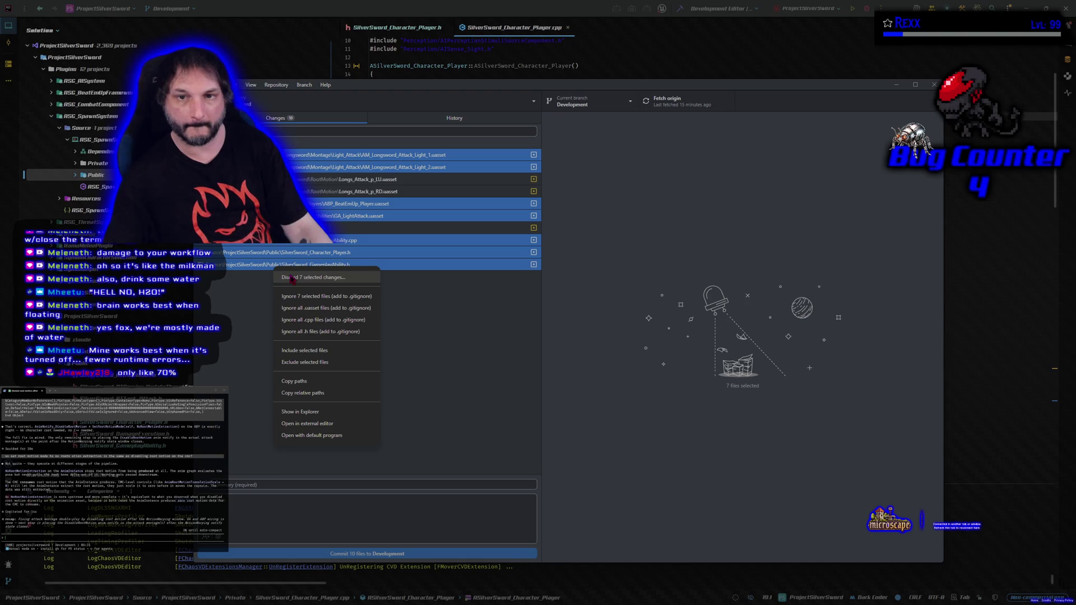
left_click(292, 278)
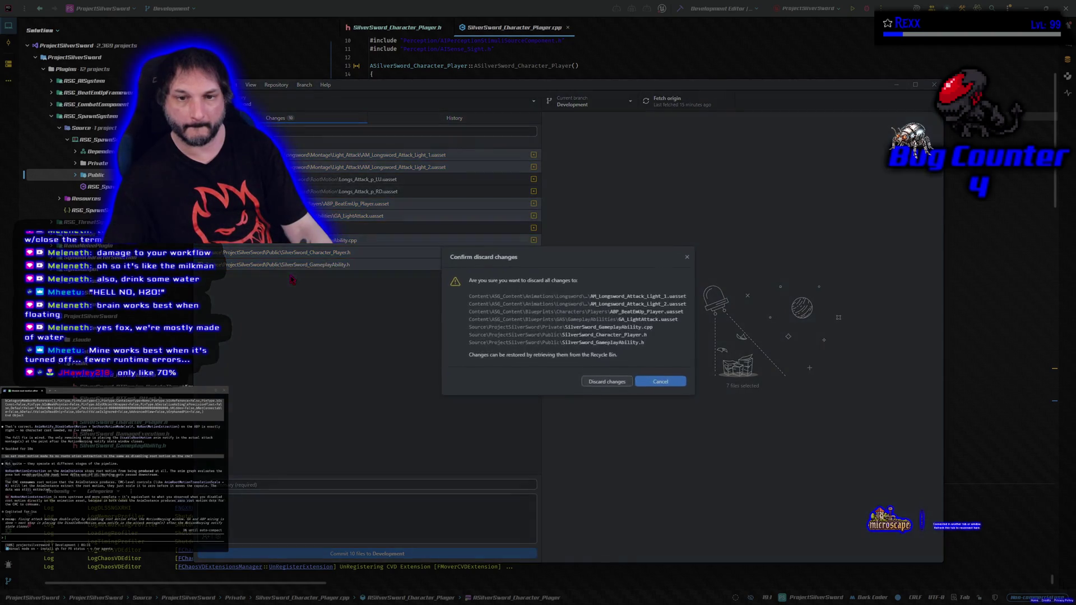
left_click(592, 382)
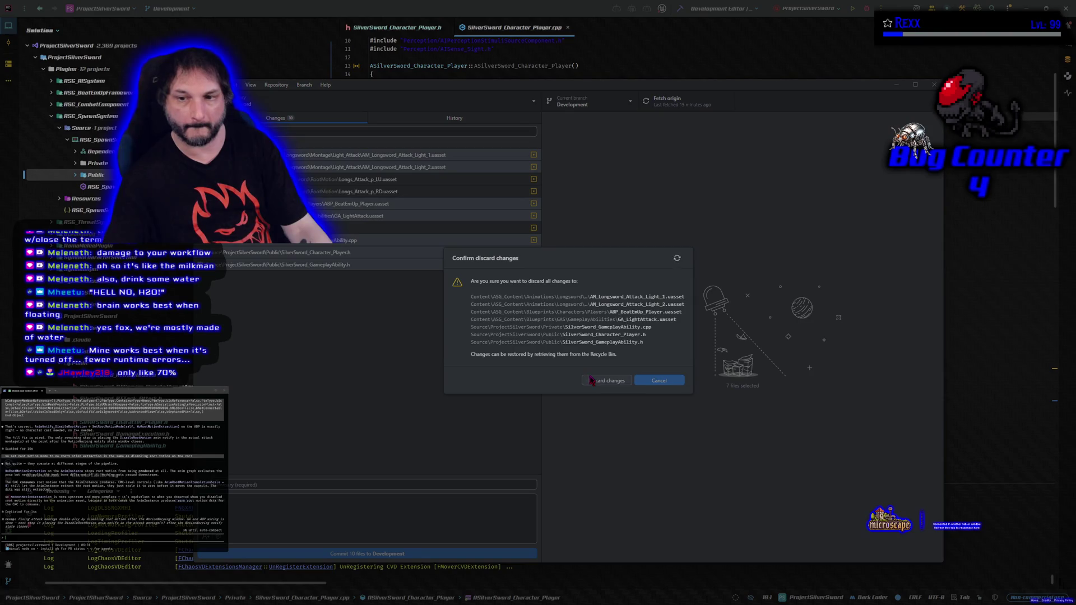
key("alt+Tab")
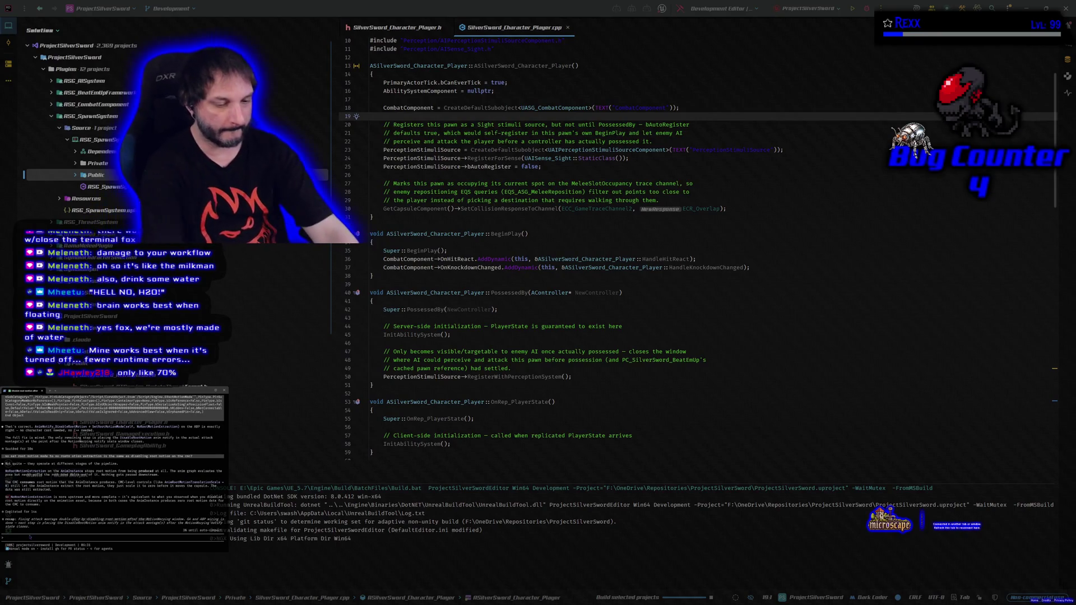
Step: Tell the terminal assistant the change didn't work, then start a debugging session
type("i discarded a")
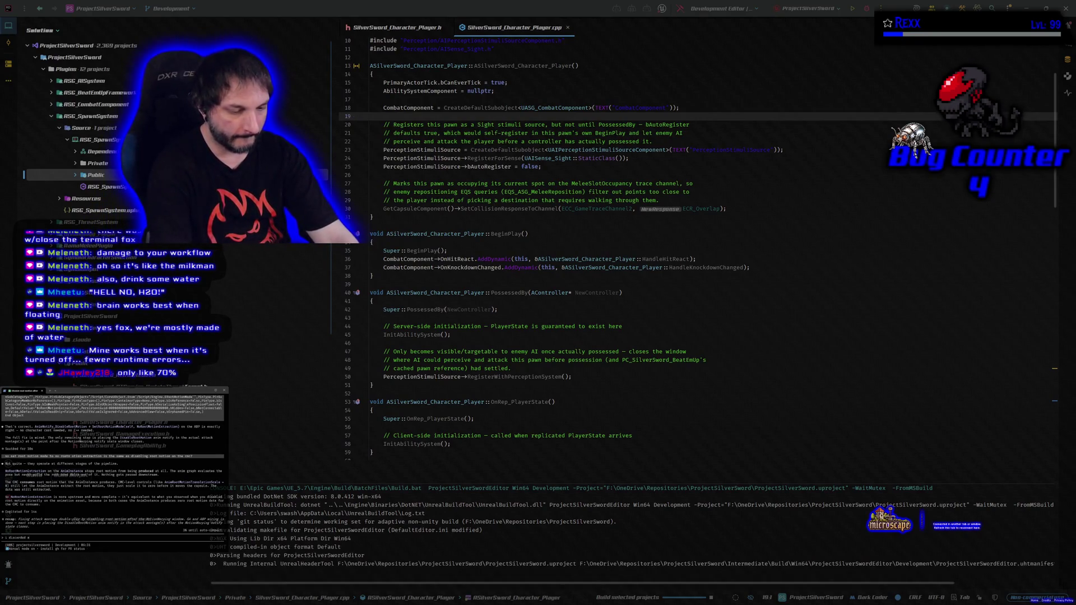
type("ll changes, that did")
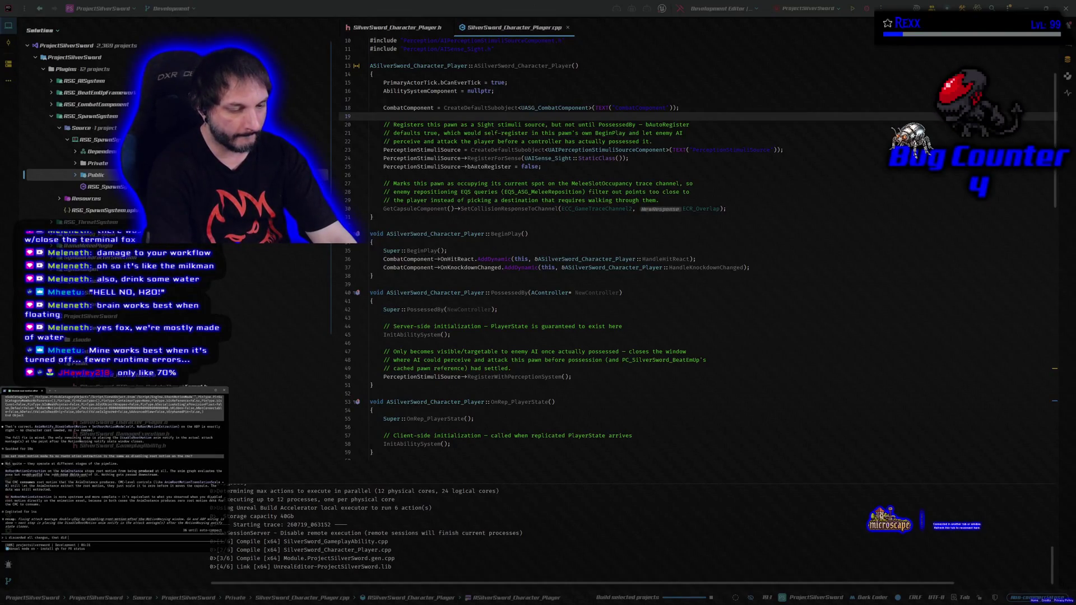
type(" work")
key("Return")
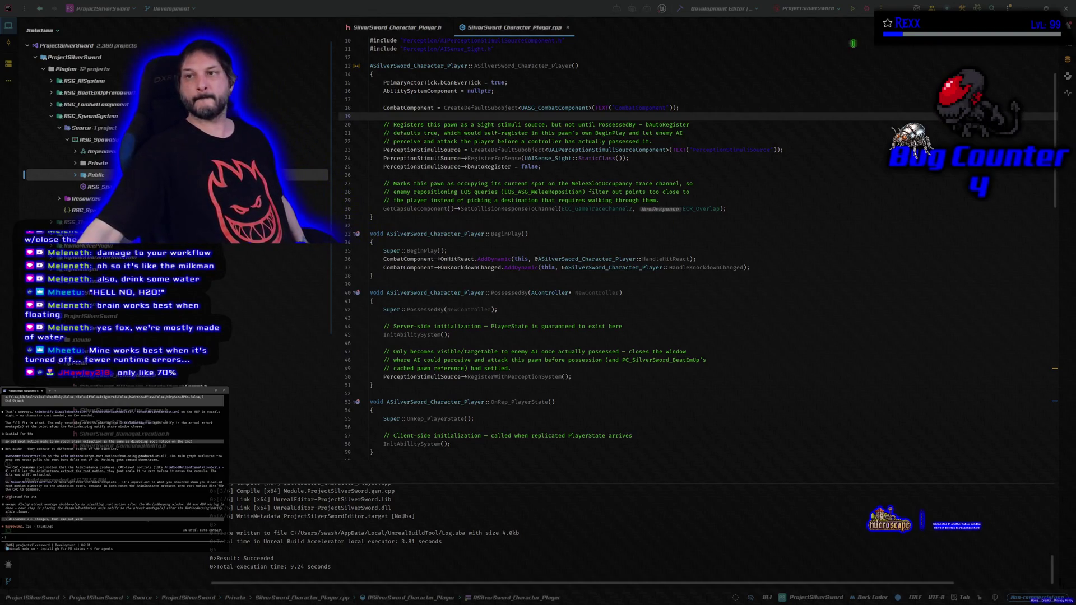
left_click(868, 10)
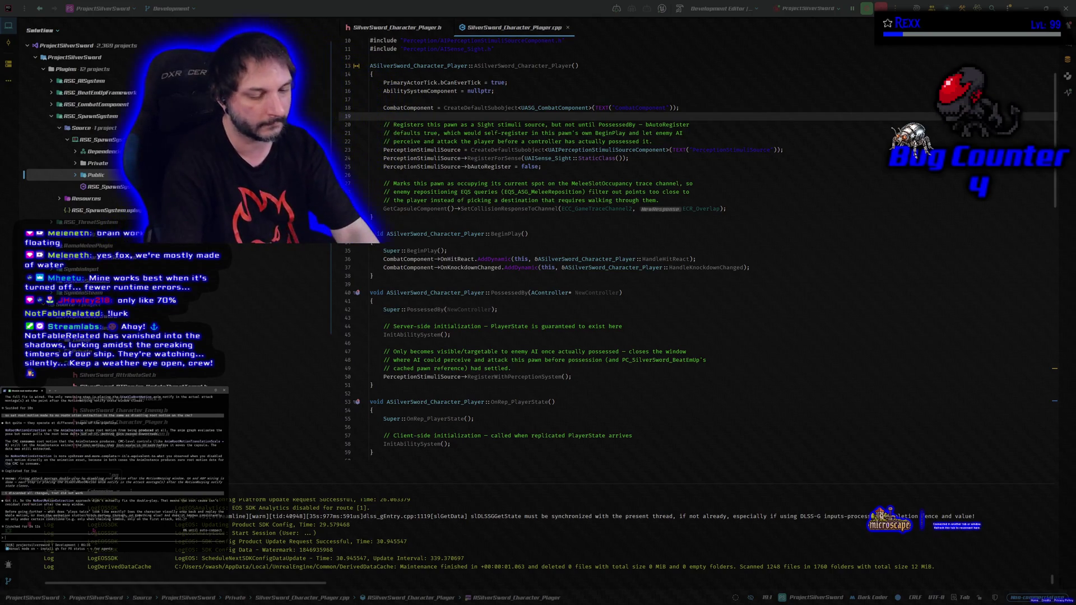
Step: Write in Claude Code that the combo number wasn't replicating and the server made the local player use it
type("kup")
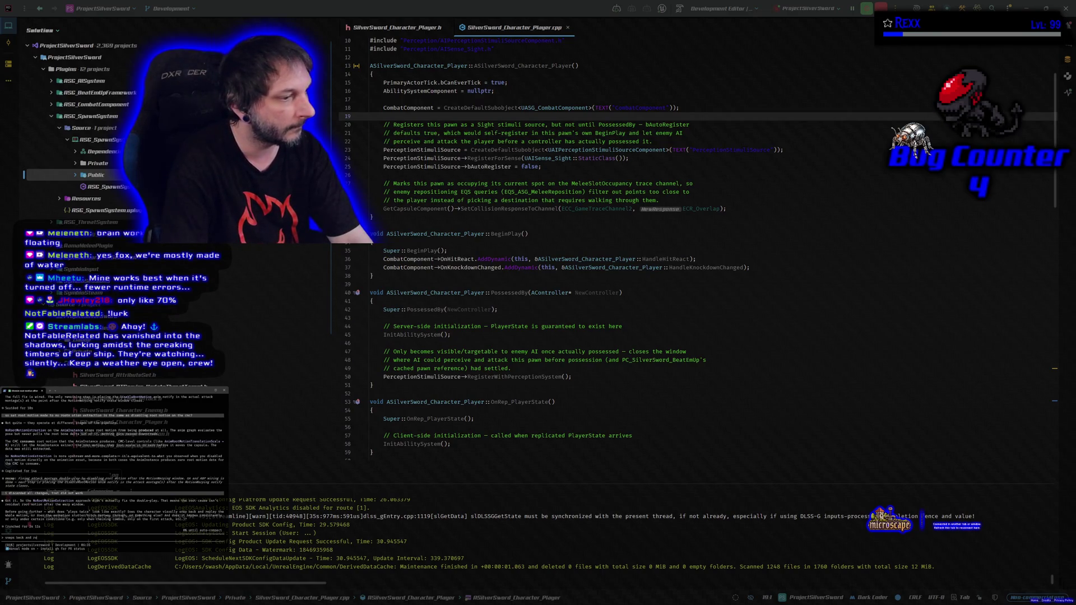
key("BackSpace")
key("BackSpace")
key("BackSpace")
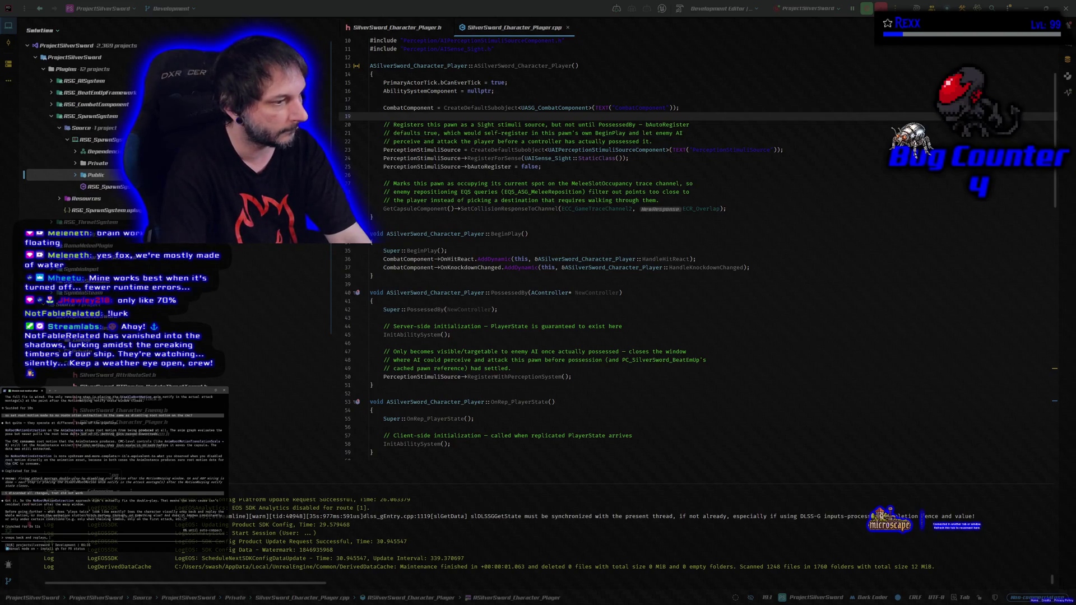
type("i thought it was the combo number not replicating")
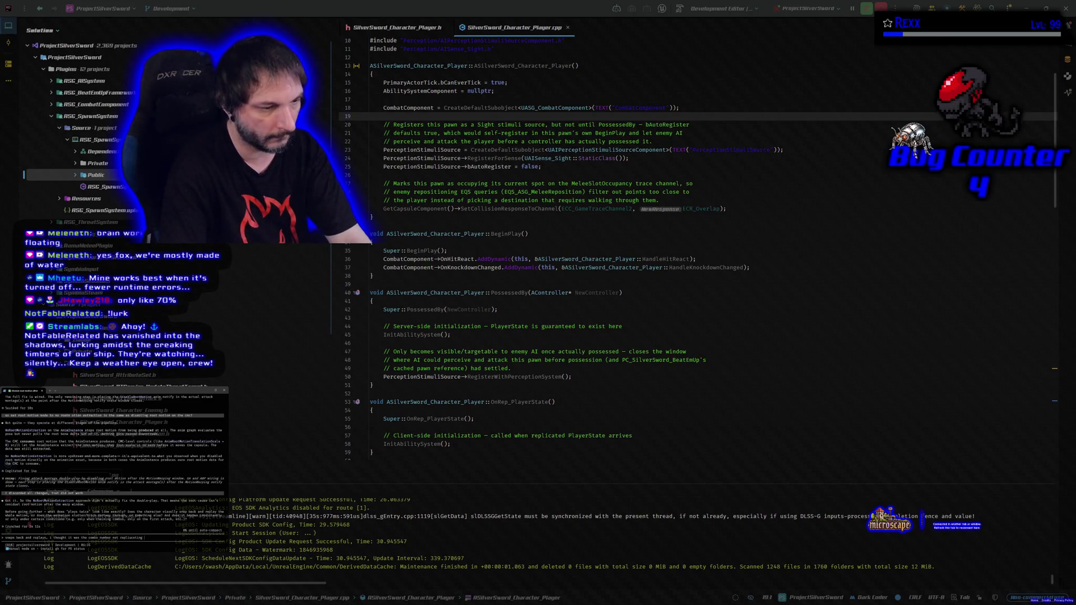
type("and")
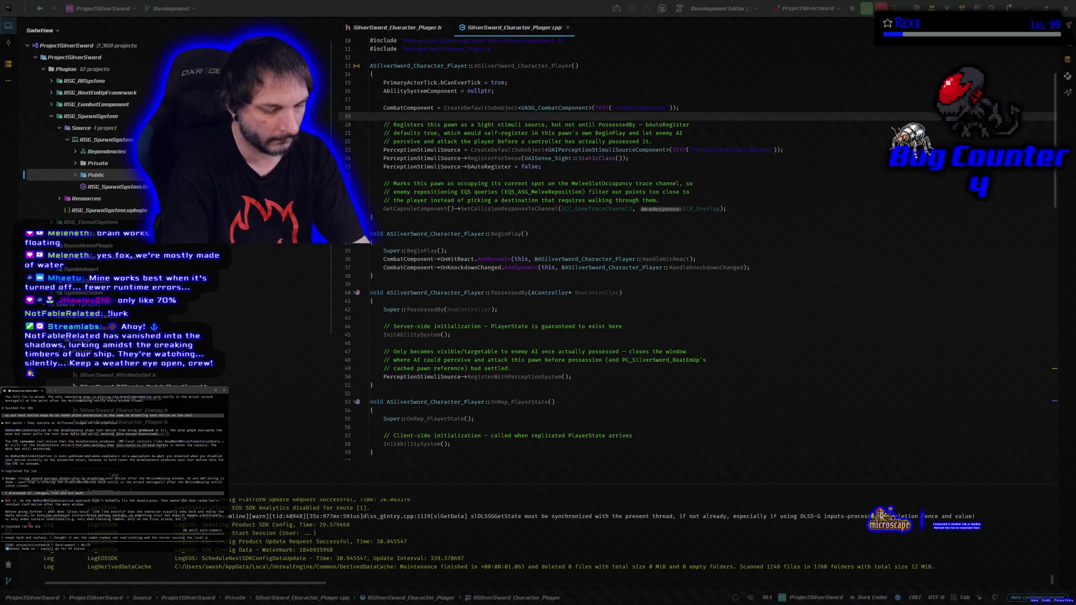
type("to use")
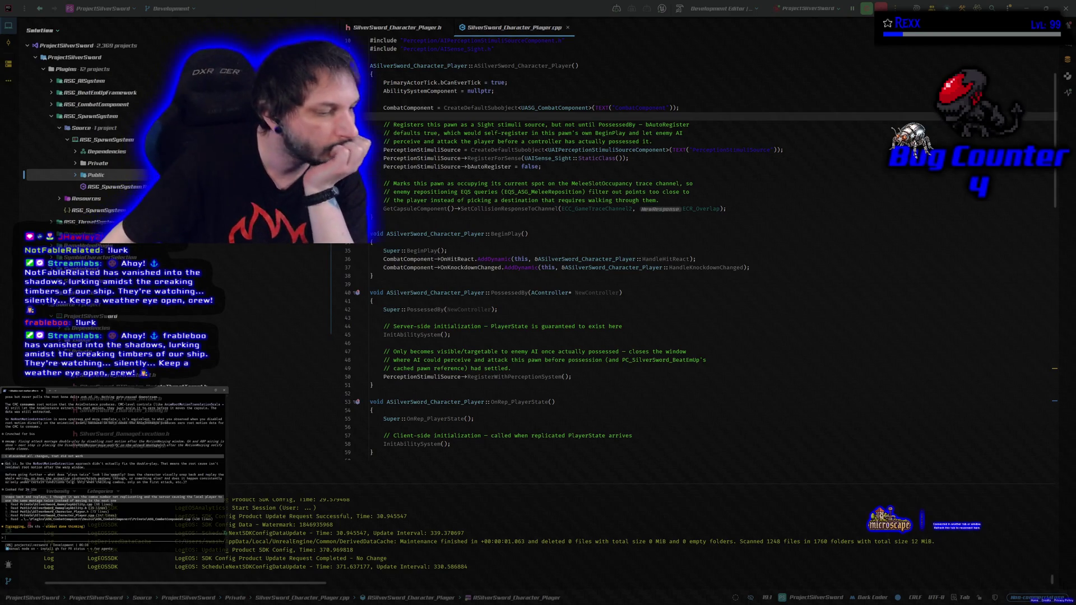
key("alt+Tab")
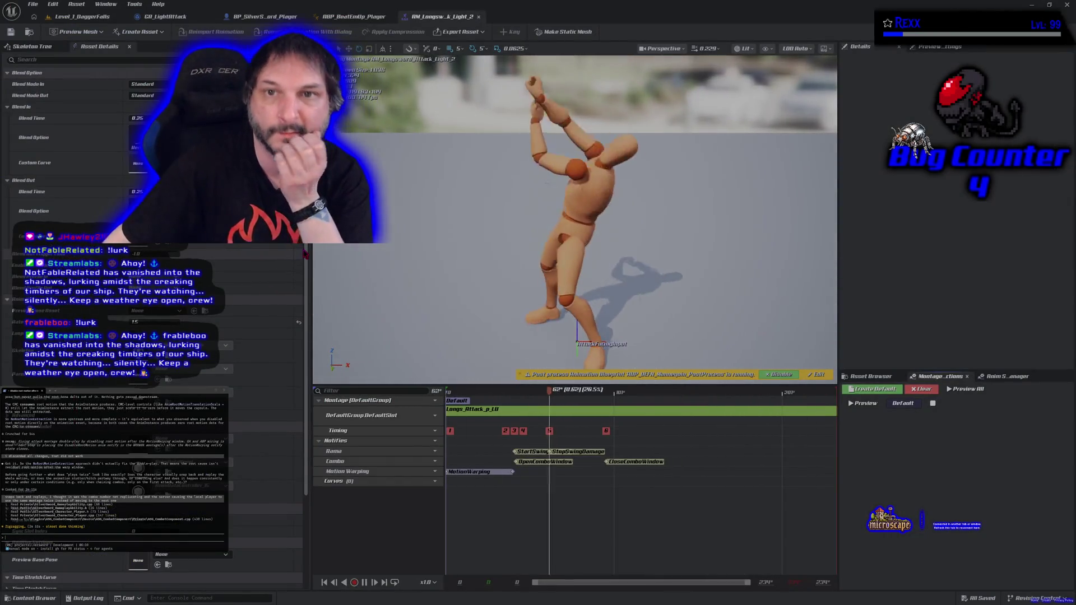
Step: Review the GA_LightAttack EventGraph, moving up from the motion warping subgraph
left_click(165, 16)
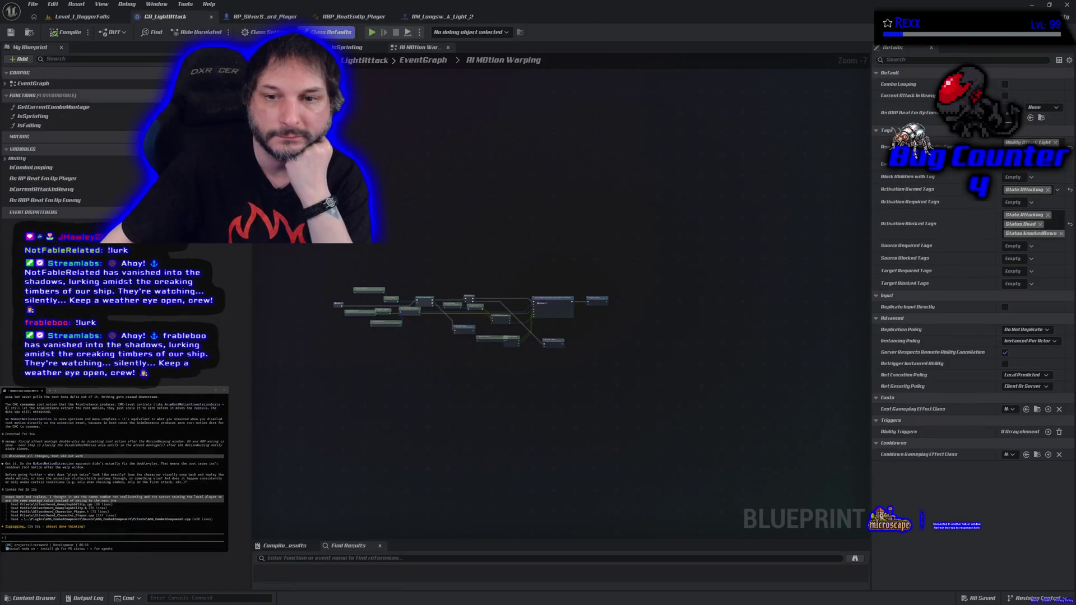
left_click(423, 60)
scroll(659, 343, "up", 4)
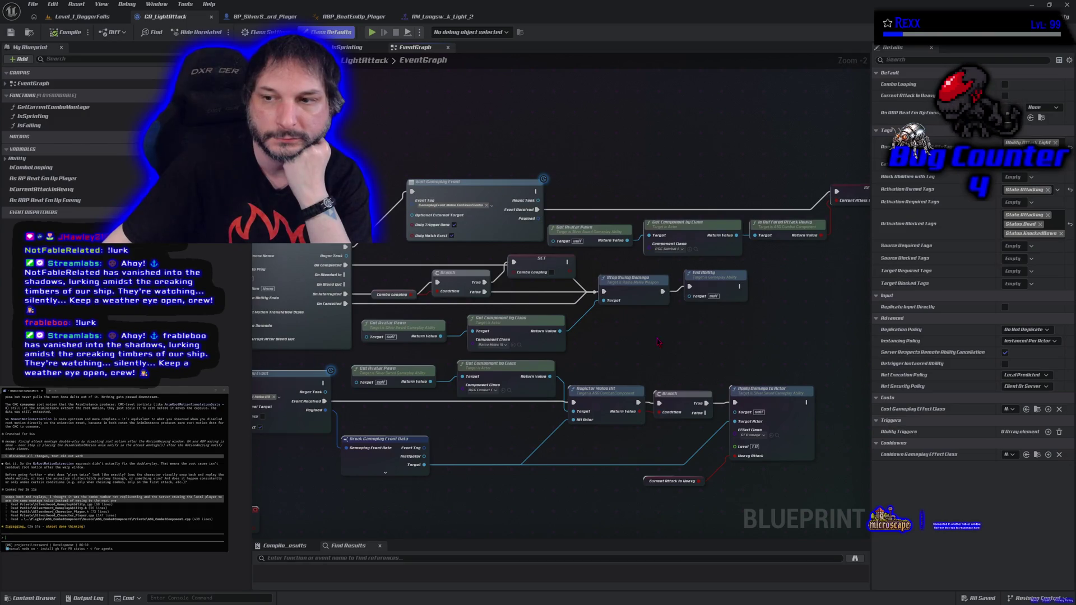
scroll(659, 343, "down", 1)
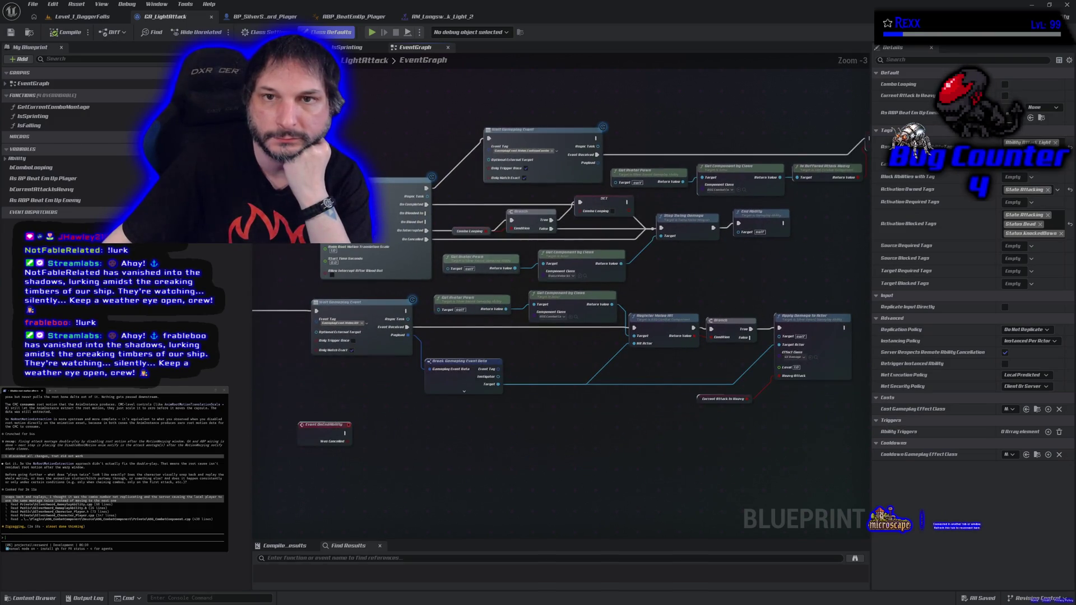
Step: In BP_SilverSword_Player, close the ServerSetWarpTargetRotation graph to return to the EventGraph
left_click(264, 16)
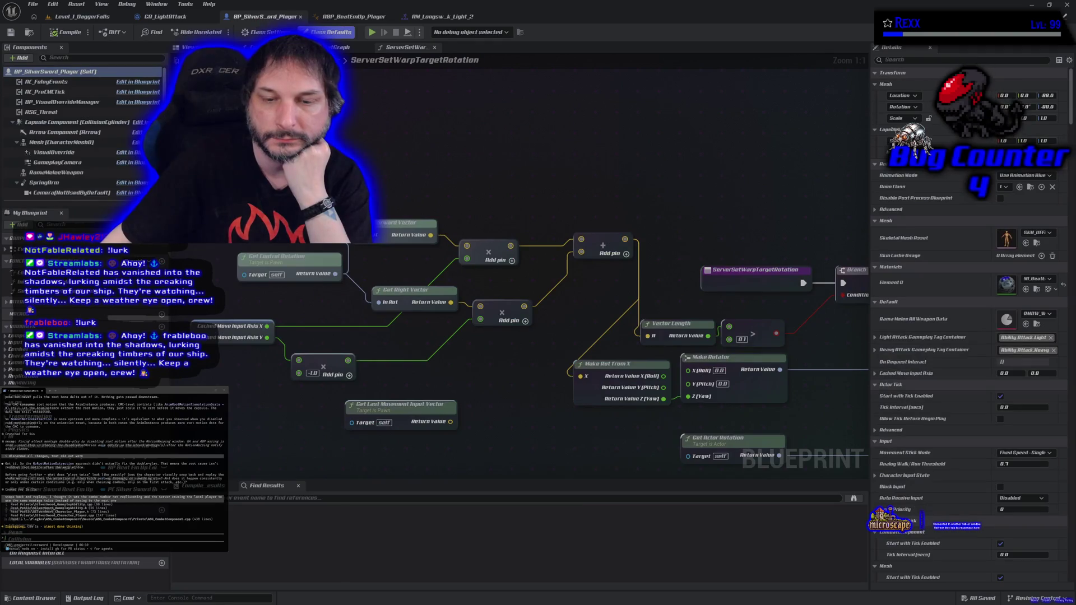
scroll(382, 123, "down", 2)
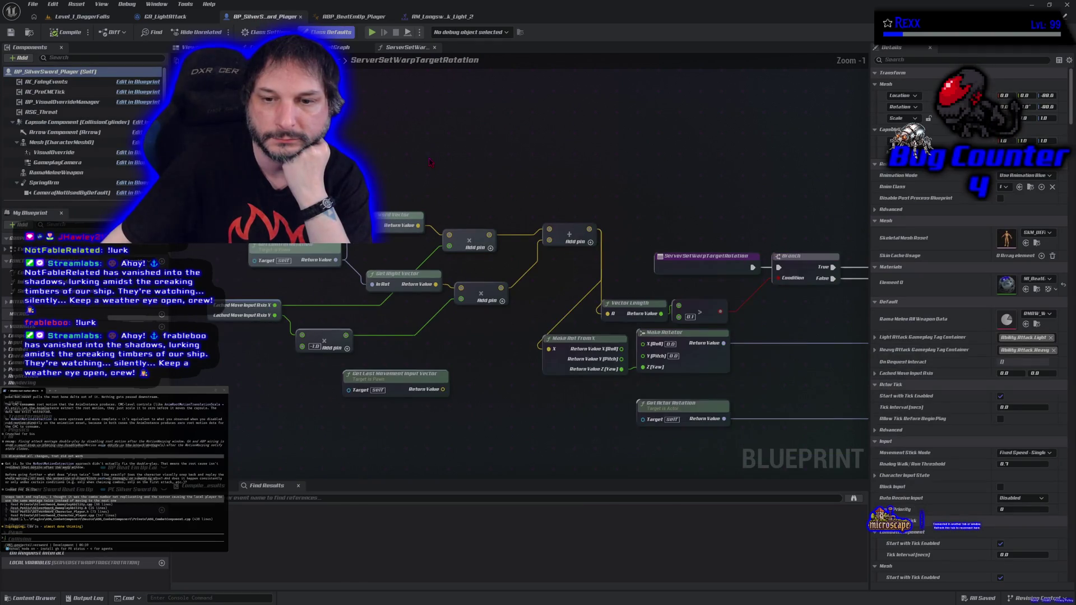
left_click_drag(382, 123, 402, 133)
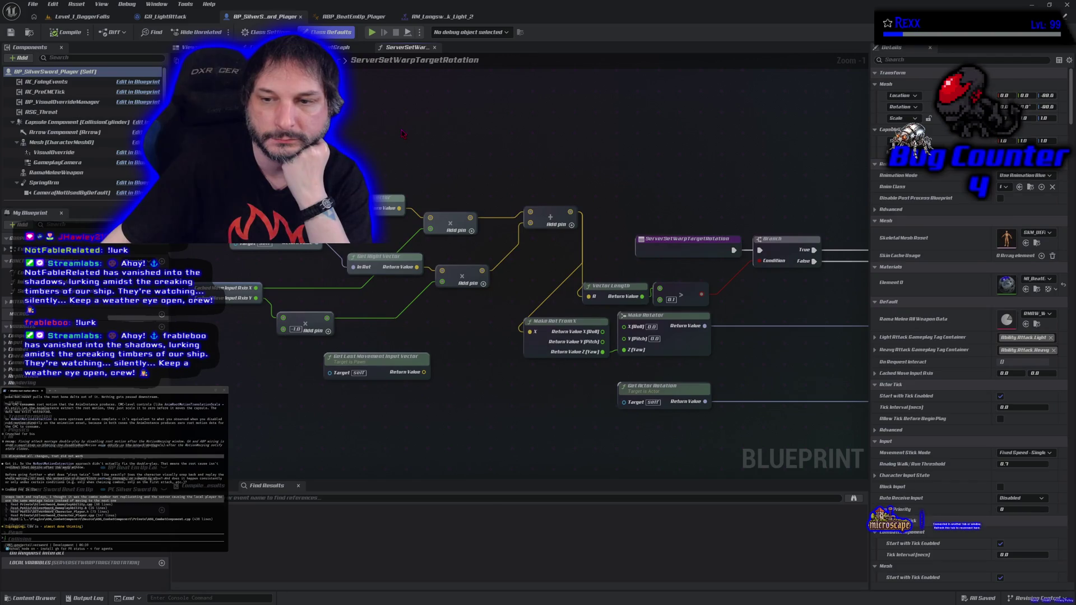
left_click(435, 47)
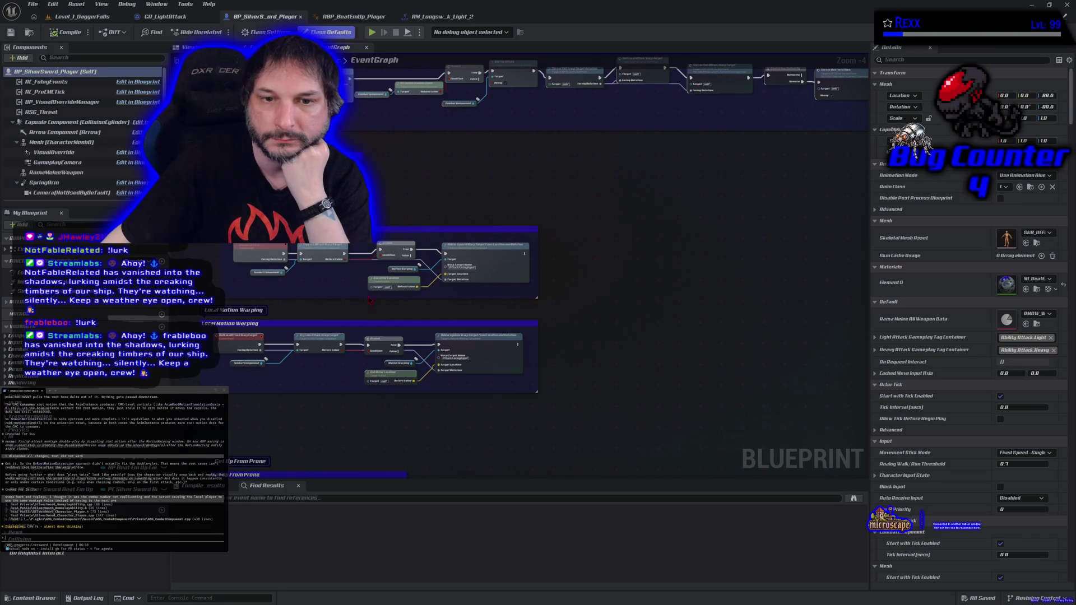
left_click_drag(298, 383, 314, 367)
scroll(313, 367, "up", 5)
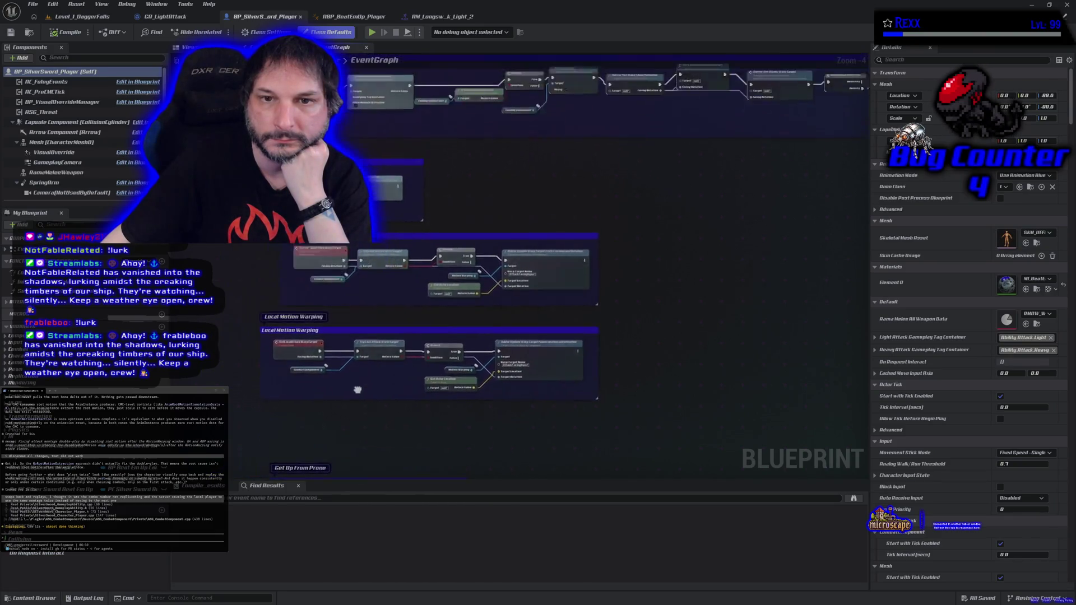
Step: Inspect the Server_BufferAttack event's properties in the Details panel
left_click_drag(278, 285, 255, 330)
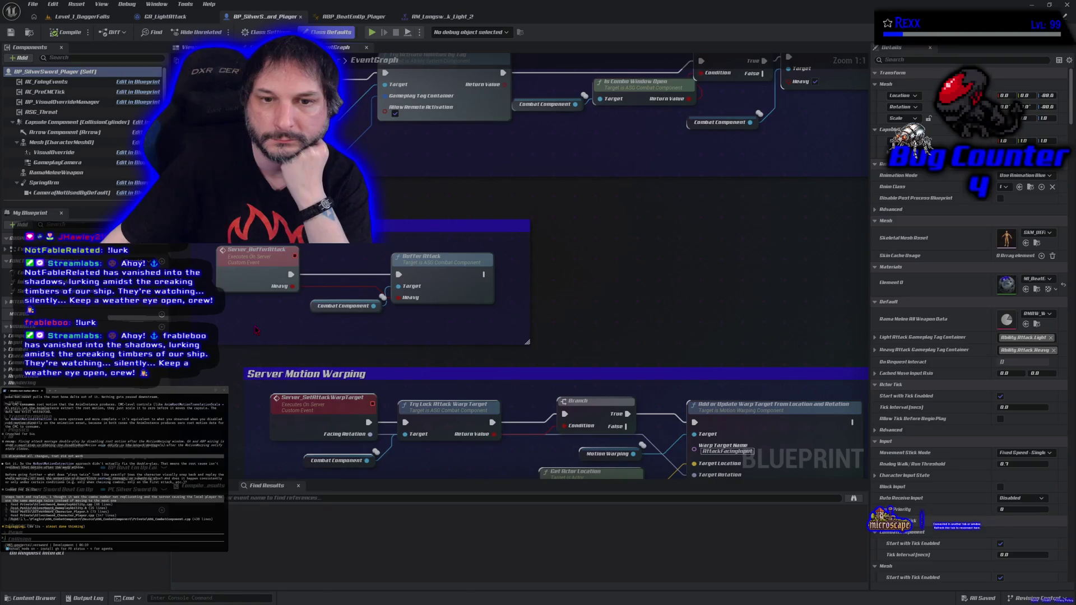
left_click(256, 272)
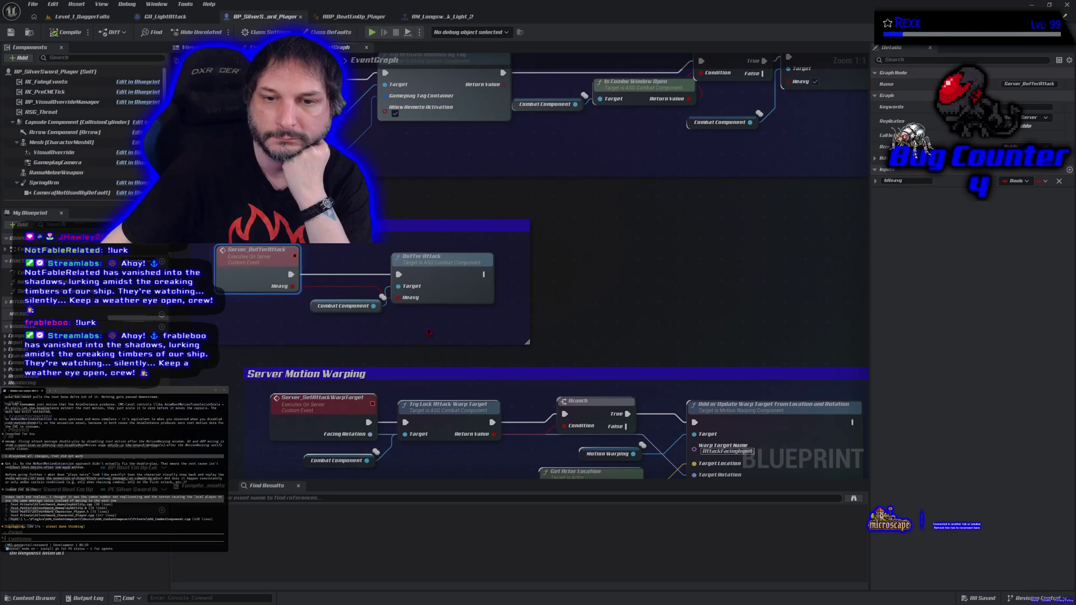
scroll(429, 331, "down", 1)
scroll(485, 302, "down", 1)
Step: Follow the combo attack chain to Switch Has Authority and the Server Buffer Attack call
mouse_move(648, 281)
left_mouse_down()
mouse_move(591, 350)
mouse_move(529, 353)
left_mouse_up()
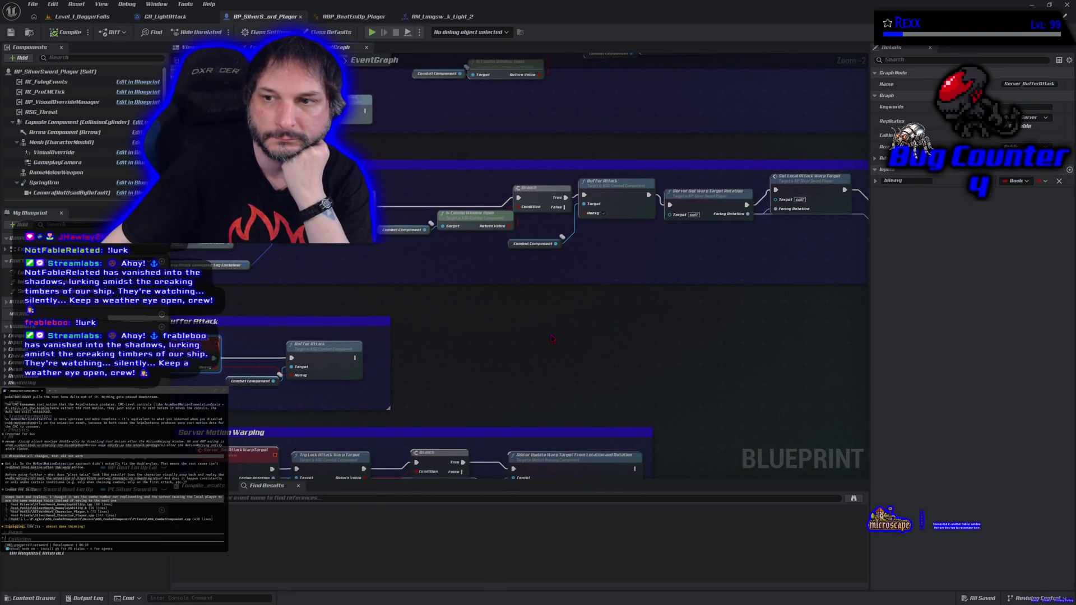
left_click_drag(552, 338, 351, 307)
left_click_drag(601, 285, 396, 307)
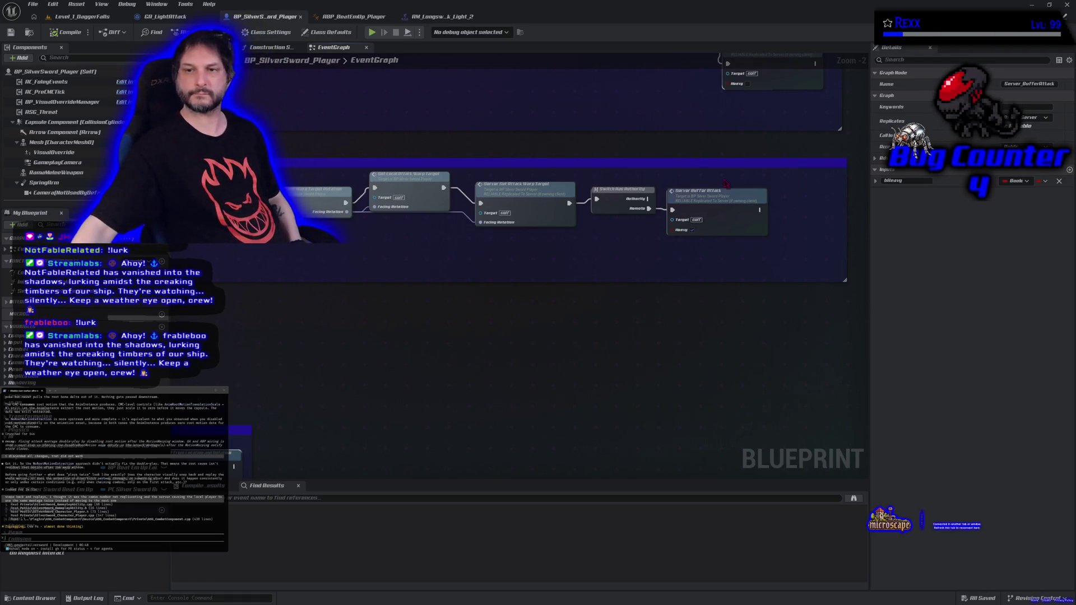
scroll(726, 182, "up", 2)
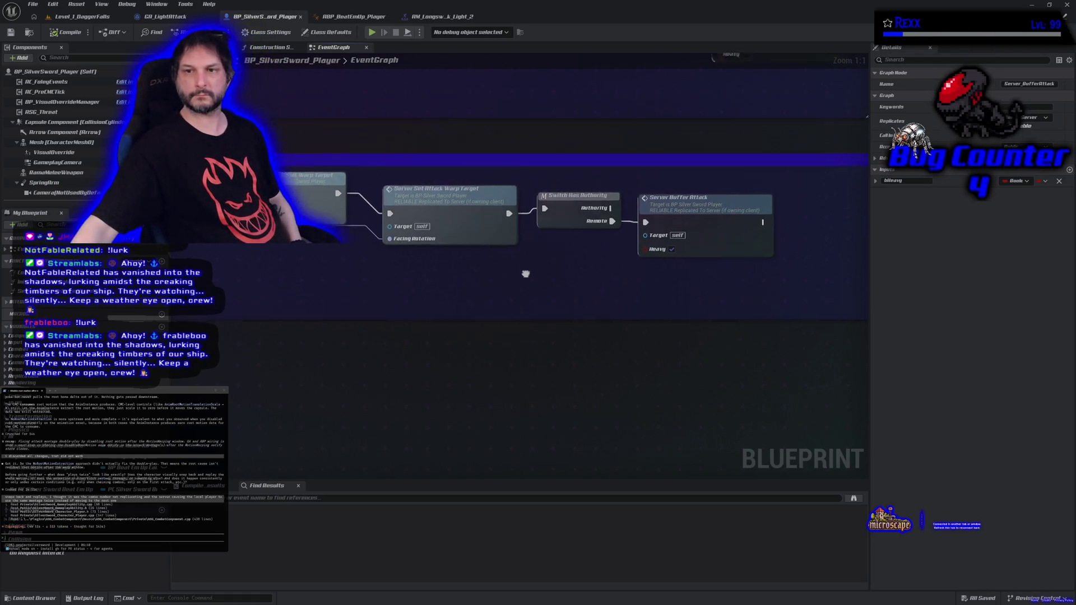
left_click_drag(531, 271, 465, 311)
left_click(513, 252)
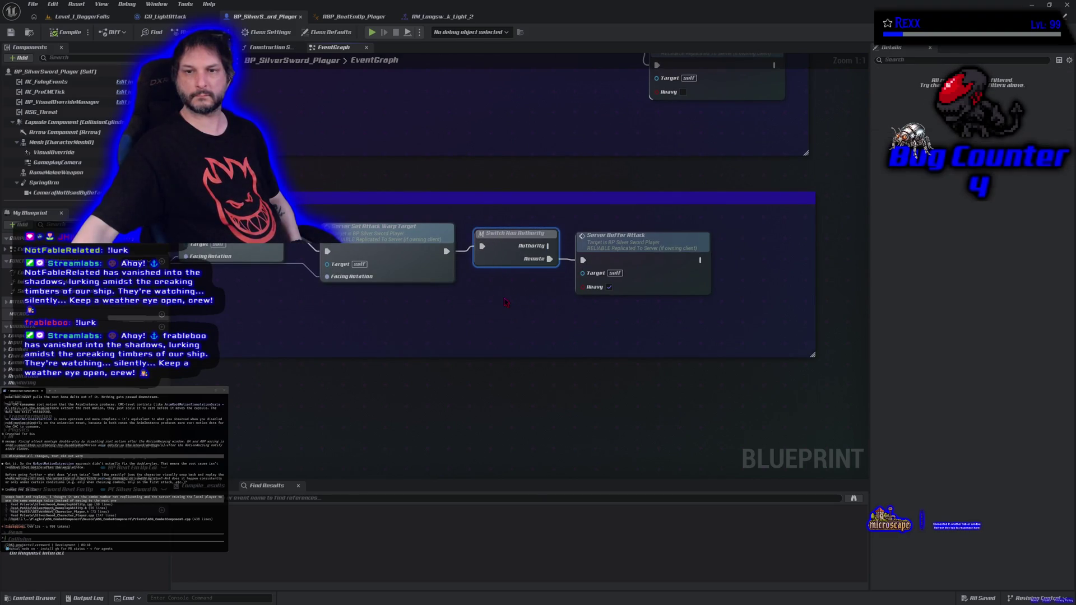
left_click(407, 274)
left_click_drag(296, 327, 475, 304)
scroll(471, 304, "down", 1)
left_click_drag(337, 367, 476, 292)
scroll(513, 272, "down", 2)
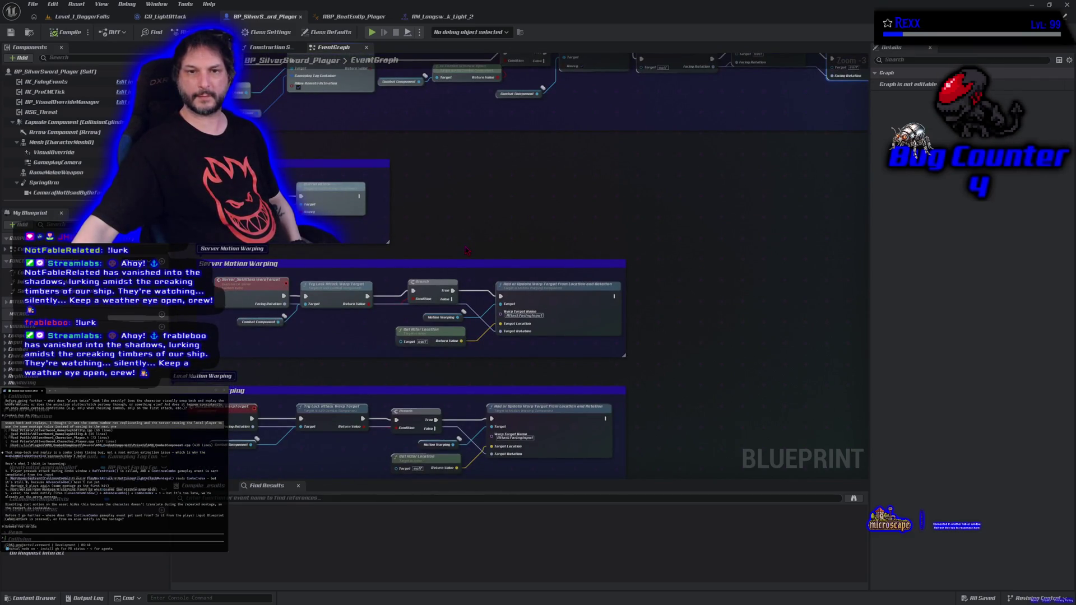
left_click_drag(589, 241, 297, 181)
mouse_move(293, 241)
left_mouse_down()
mouse_move(309, 246)
mouse_move(373, 88)
mouse_move(378, 36)
mouse_move(345, 323)
mouse_move(330, 320)
left_mouse_up()
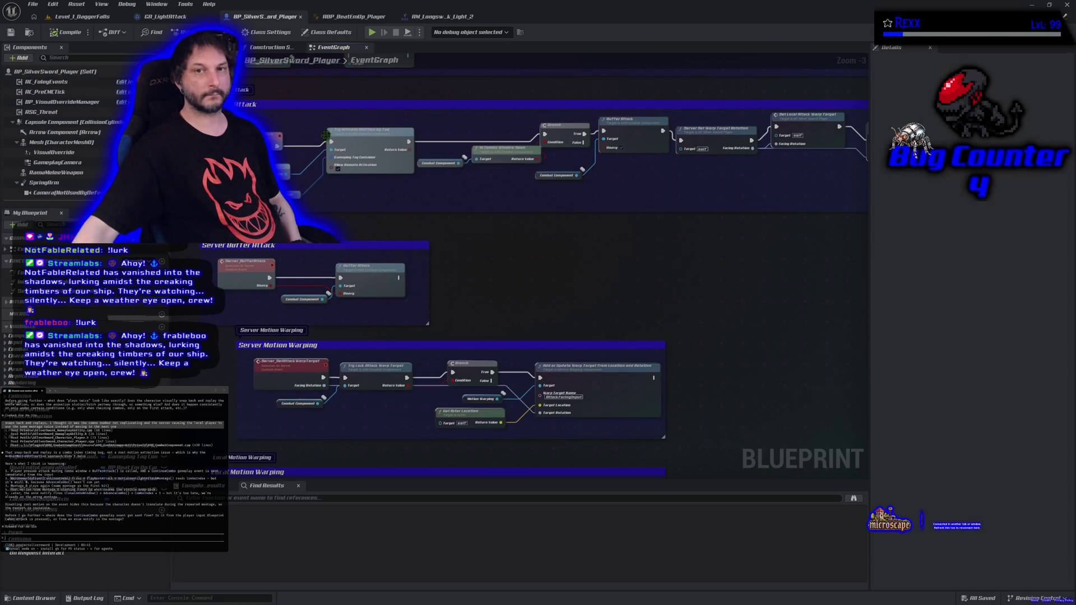
left_click(426, 17)
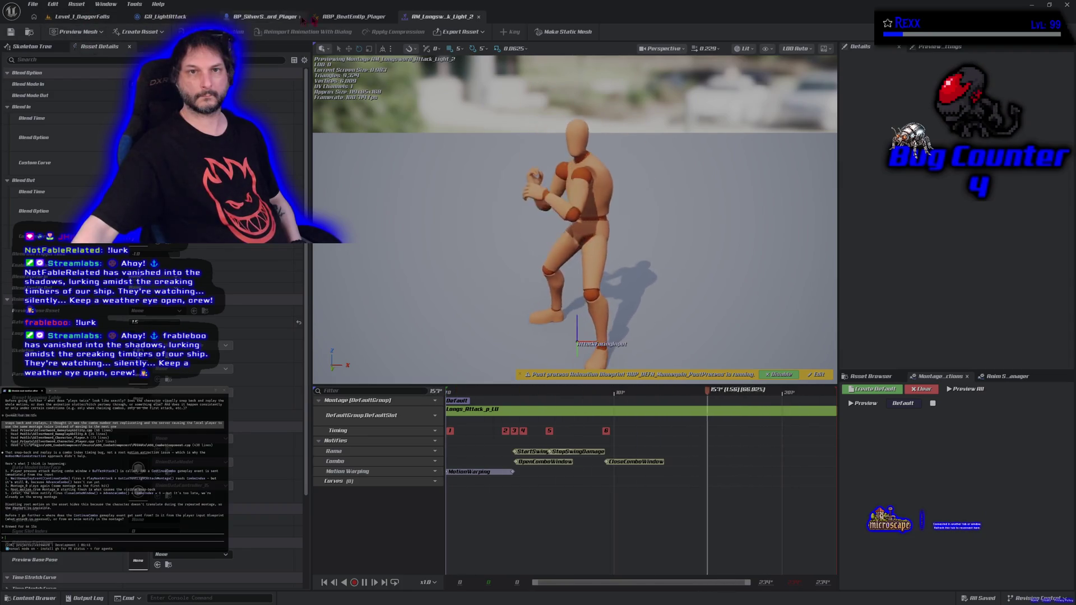
left_click(344, 17)
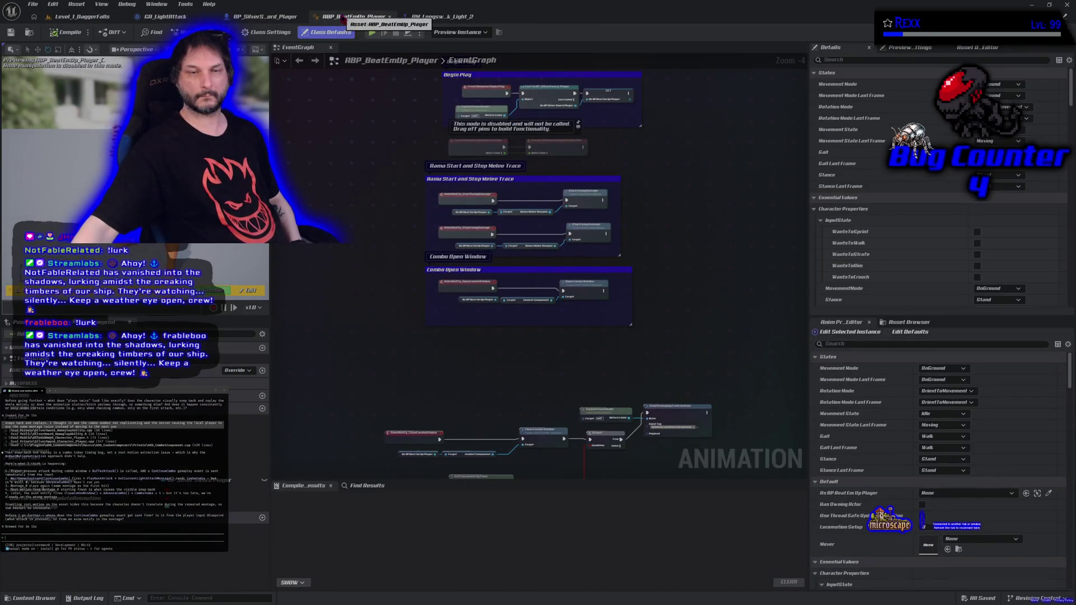
left_click(256, 19)
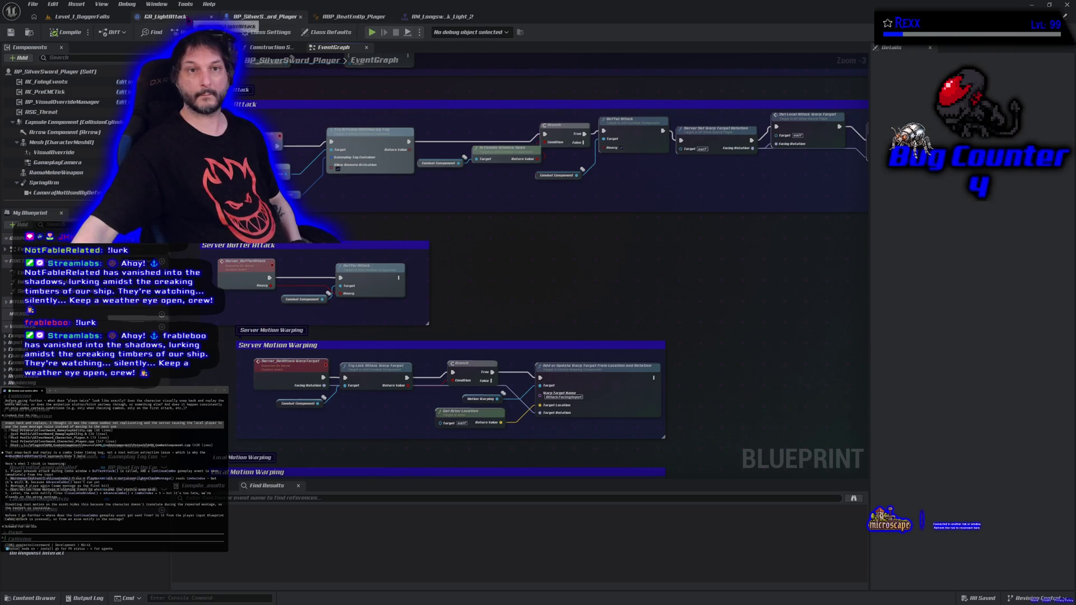
left_click(189, 19)
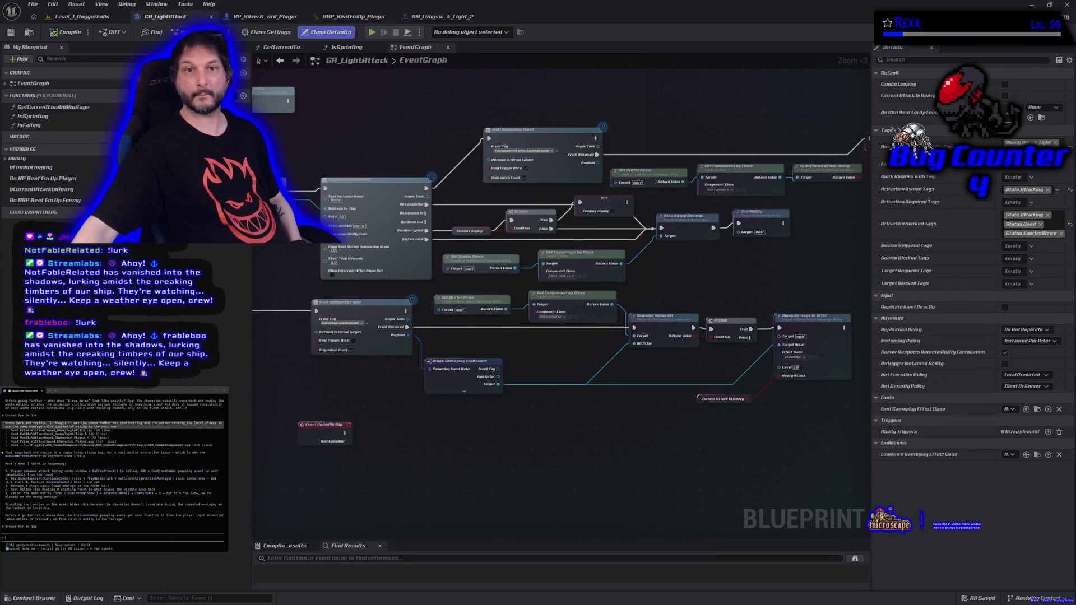
left_click(261, 16)
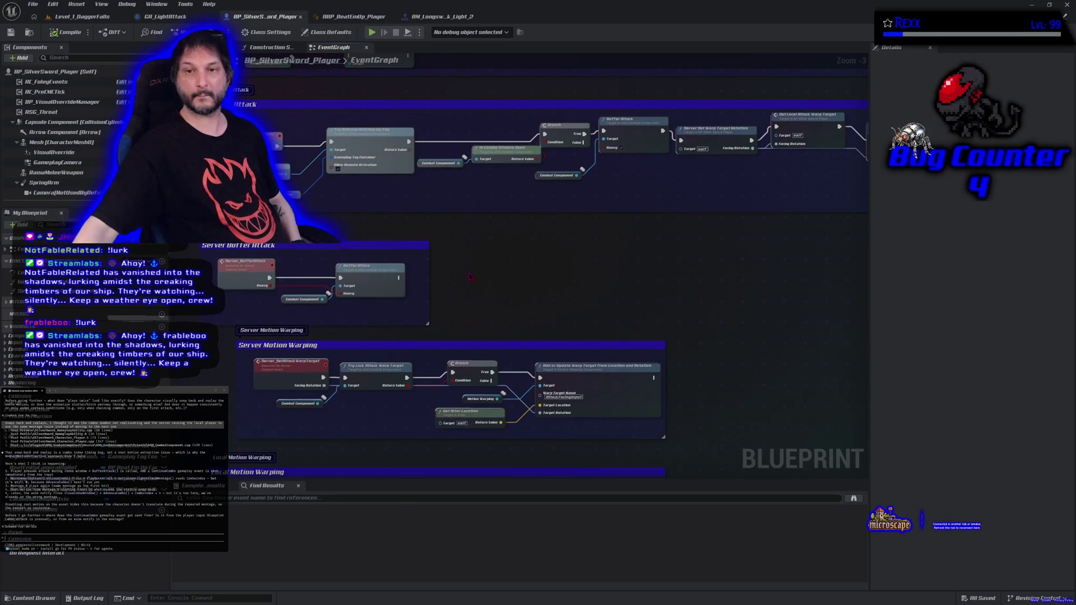
mouse_move(496, 308)
left_mouse_down()
mouse_move(442, 233)
mouse_move(438, 156)
mouse_move(473, 253)
mouse_move(494, 364)
mouse_move(465, 521)
mouse_move(512, 526)
mouse_move(114, 496)
mouse_move(516, 474)
left_mouse_up()
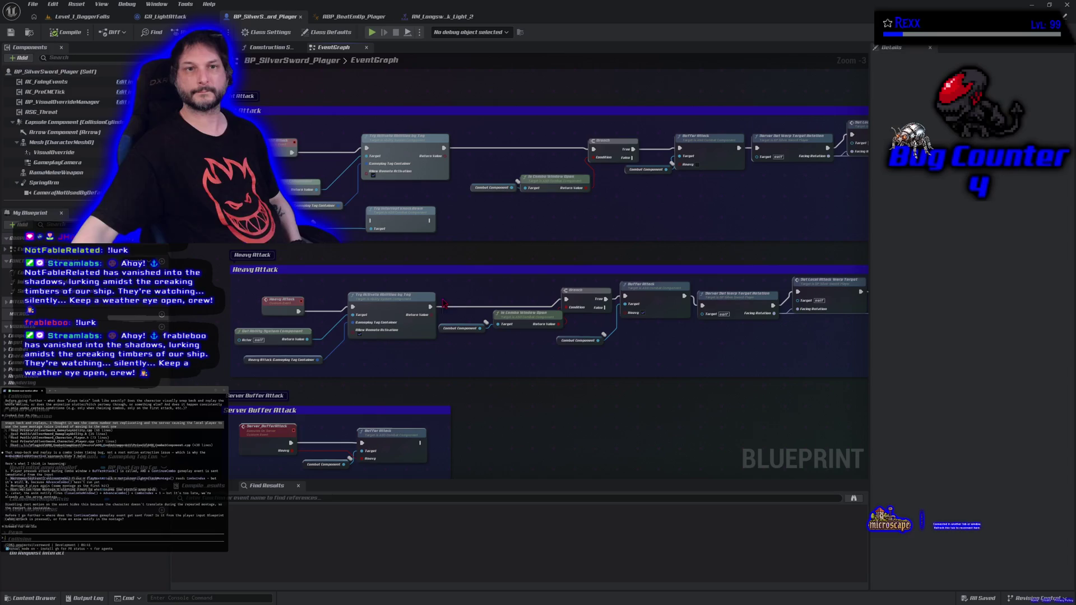
left_click(166, 17)
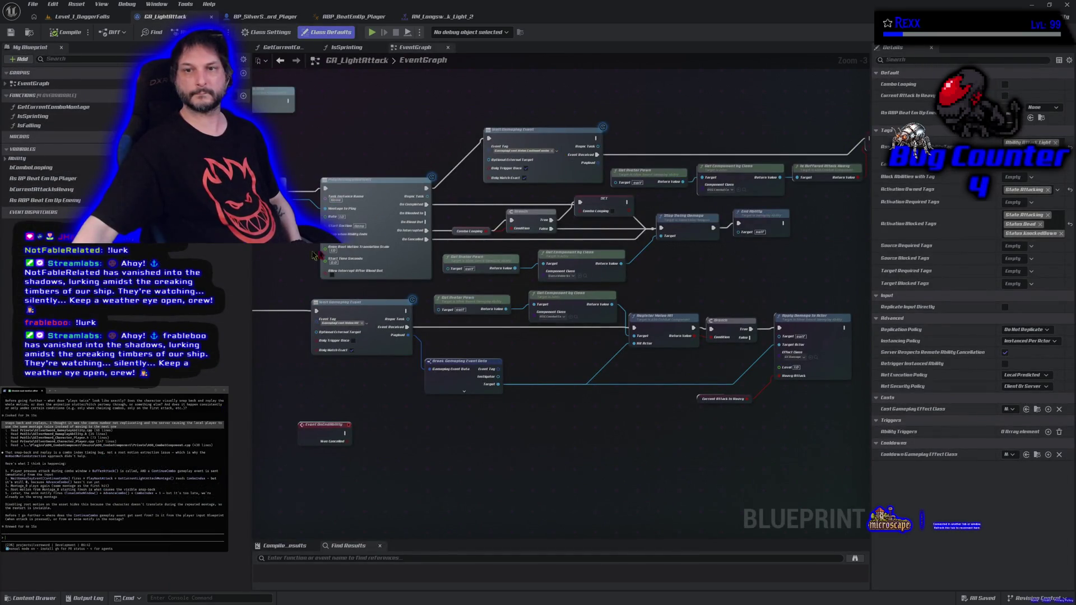
scroll(460, 178, "down", 1)
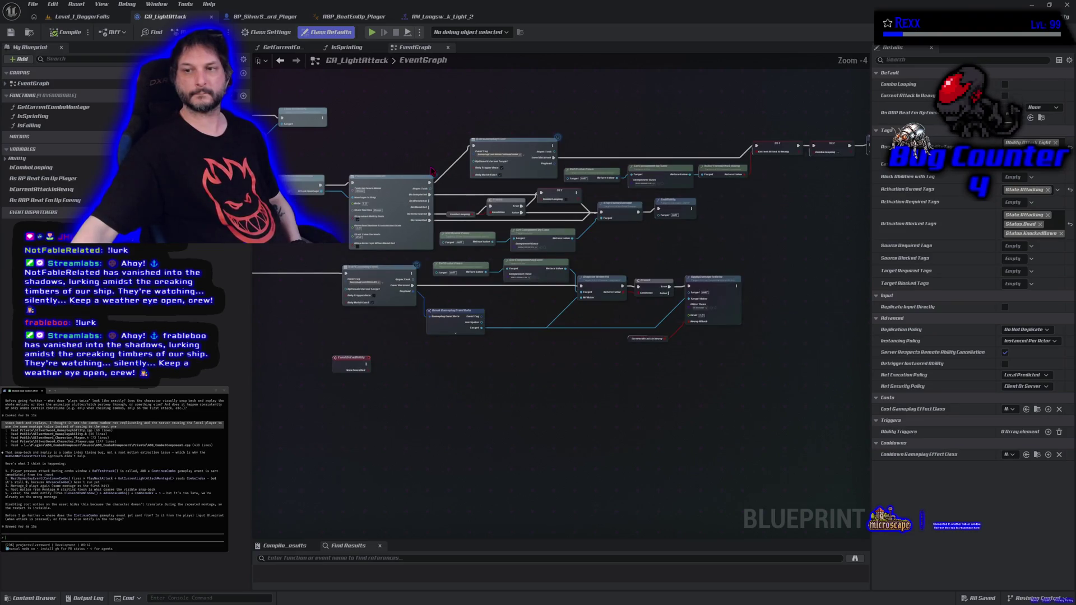
left_click_drag(476, 166, 605, 262)
left_click_drag(543, 229, 640, 229)
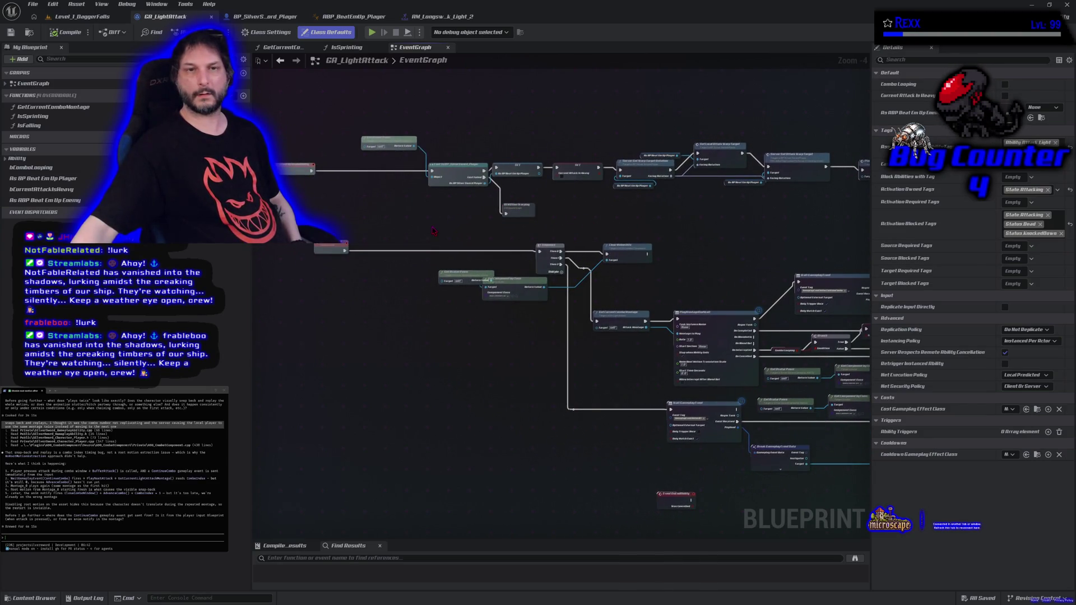
left_click(262, 16)
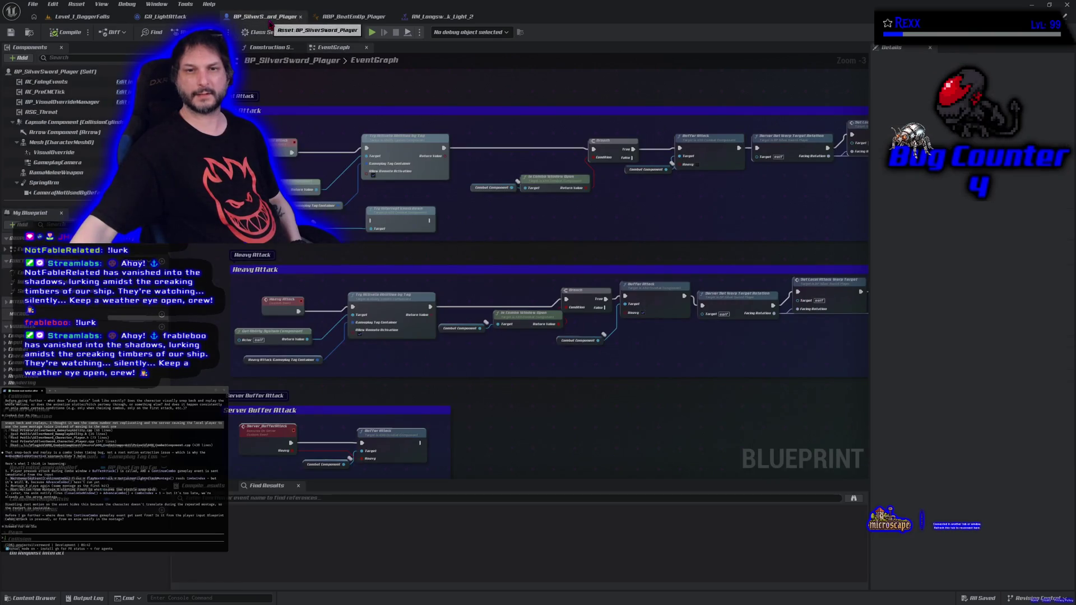
Step: Pan the player EventGraph to the Buffer Attack groups, Melee Hit Trace and Camera Rig Ref
scroll(467, 343, "down", 3)
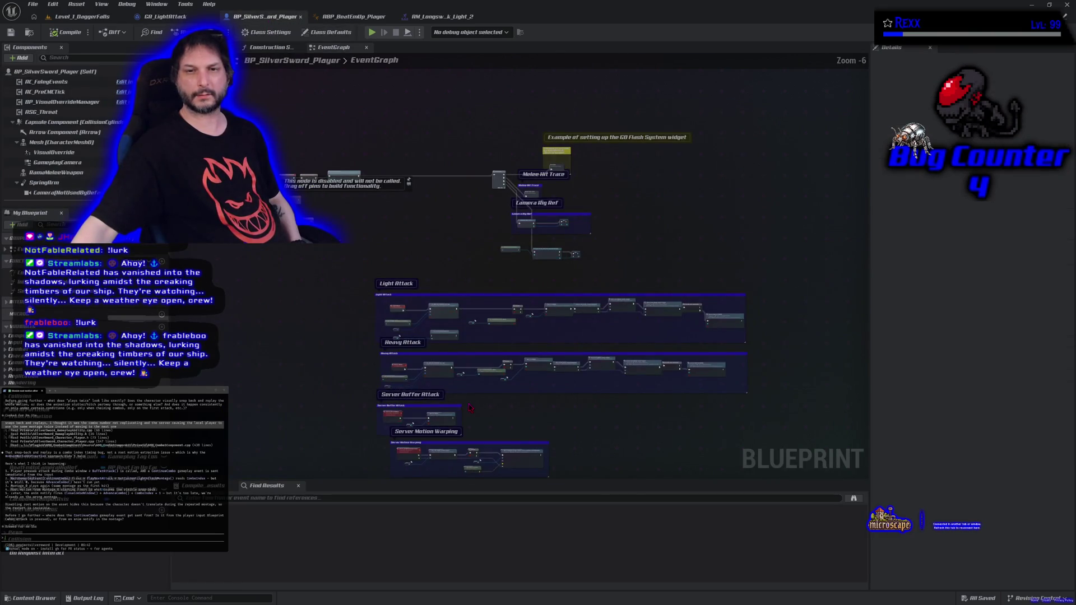
scroll(467, 342, "up", 2)
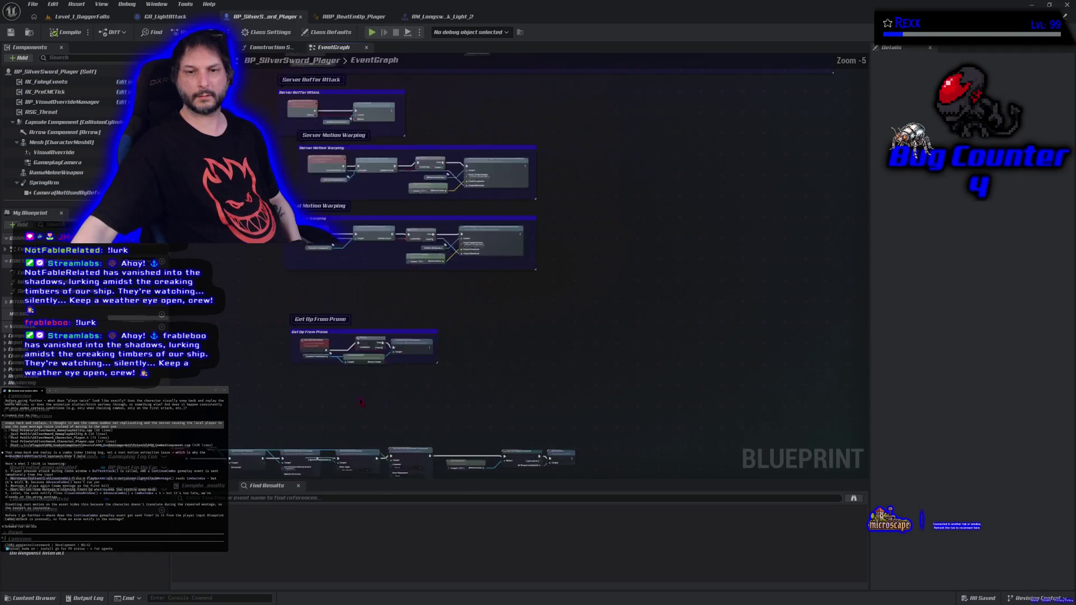
scroll(402, 211, "up", 2)
mouse_move(403, 212)
left_mouse_down()
mouse_move(404, 274)
mouse_move(404, 168)
mouse_move(223, 297)
mouse_move(223, 284)
left_mouse_up()
mouse_move(693, 320)
left_mouse_down()
mouse_move(437, 276)
mouse_move(372, 281)
mouse_move(670, 457)
mouse_move(723, 599)
mouse_move(706, 604)
left_mouse_up()
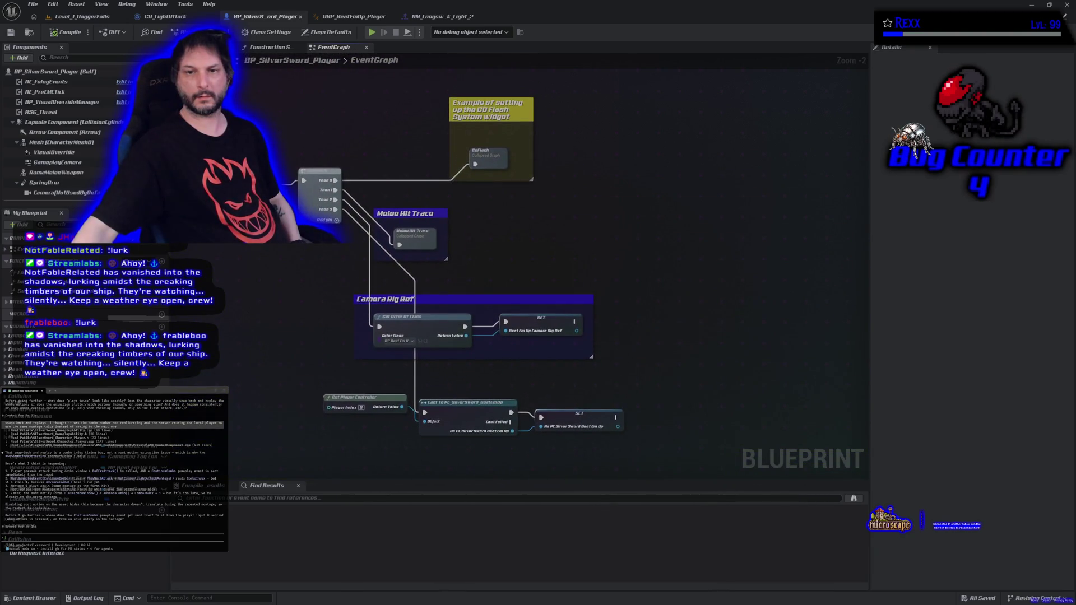
Step: Look inside the collapsed Melee Hit Trace graph, then switch to ABP_BeatEmUp_Player
left_click(431, 241)
double_click(432, 241)
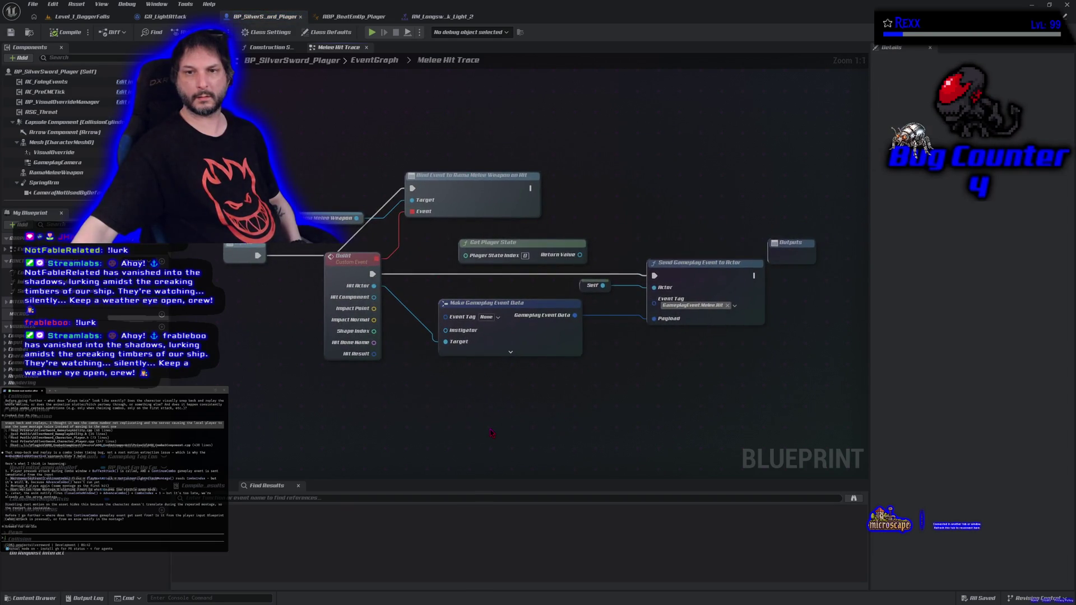
key("alt+Left")
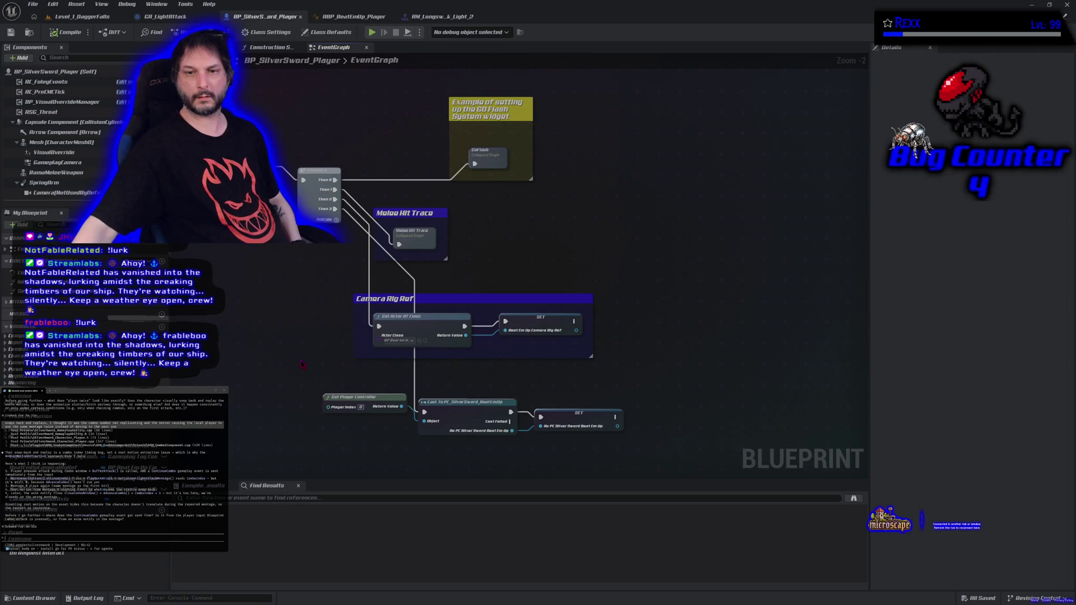
scroll(302, 365, "down", 4)
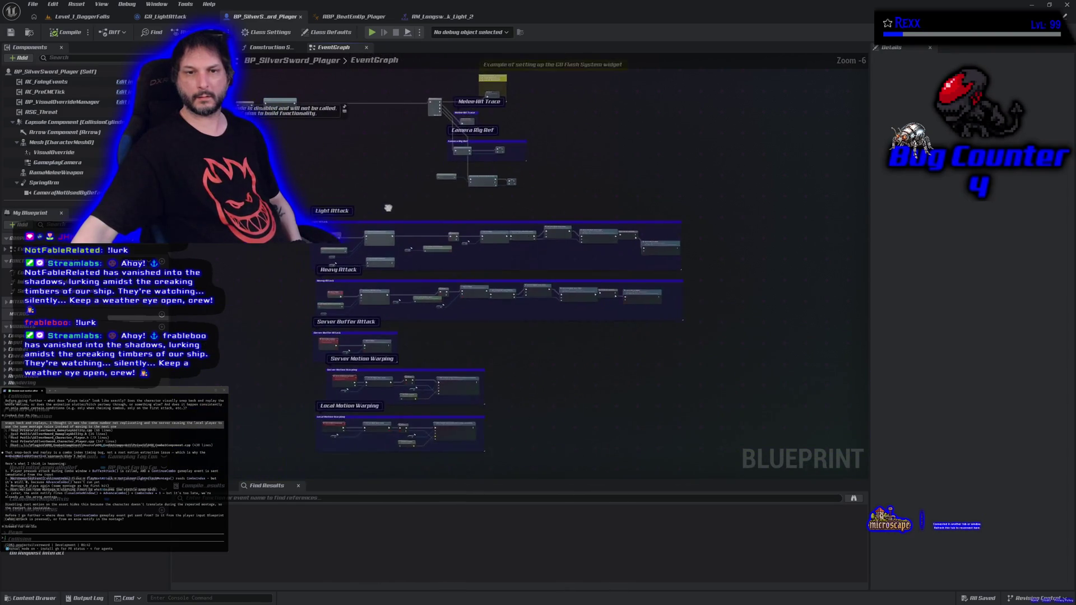
left_click(345, 16)
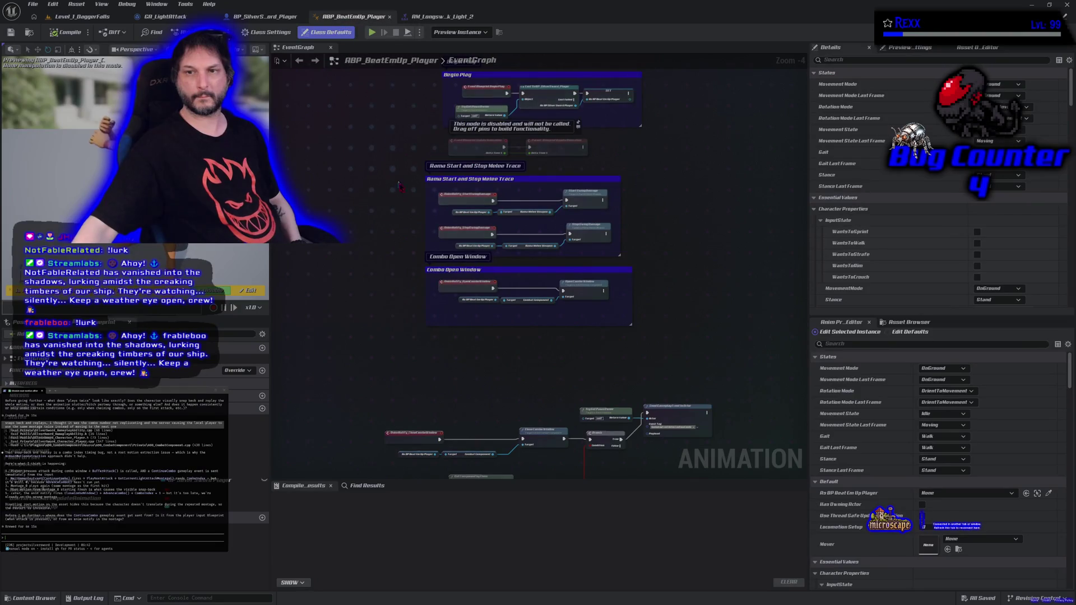
Step: Paste the Close Combo Window and Branch nodes into Claude Code, then return to BP_SilverSword_Player
scroll(470, 357, "up", 3)
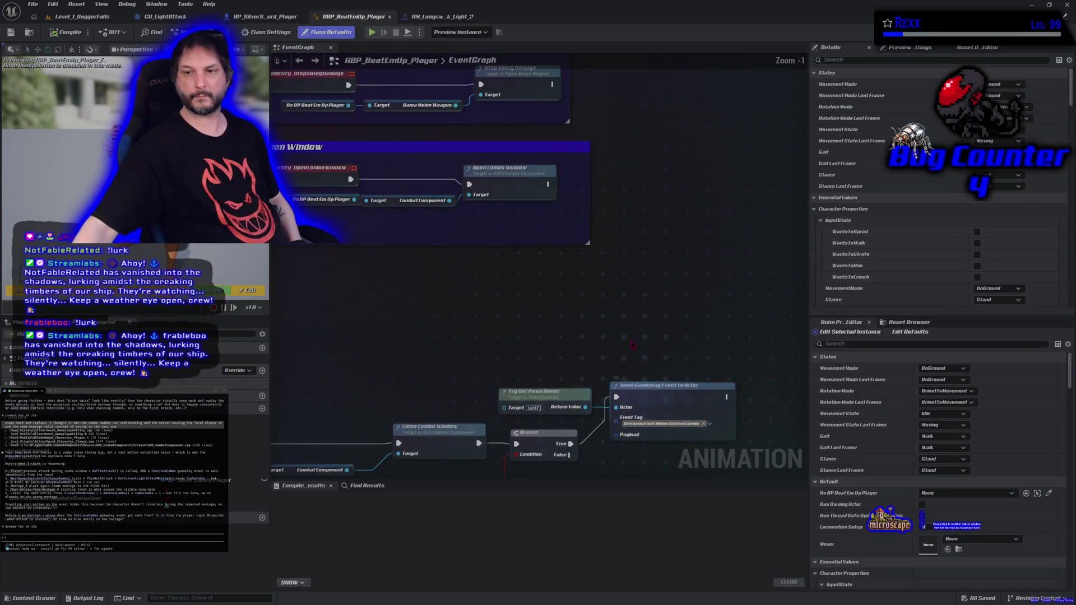
scroll(353, 227, "down", 1)
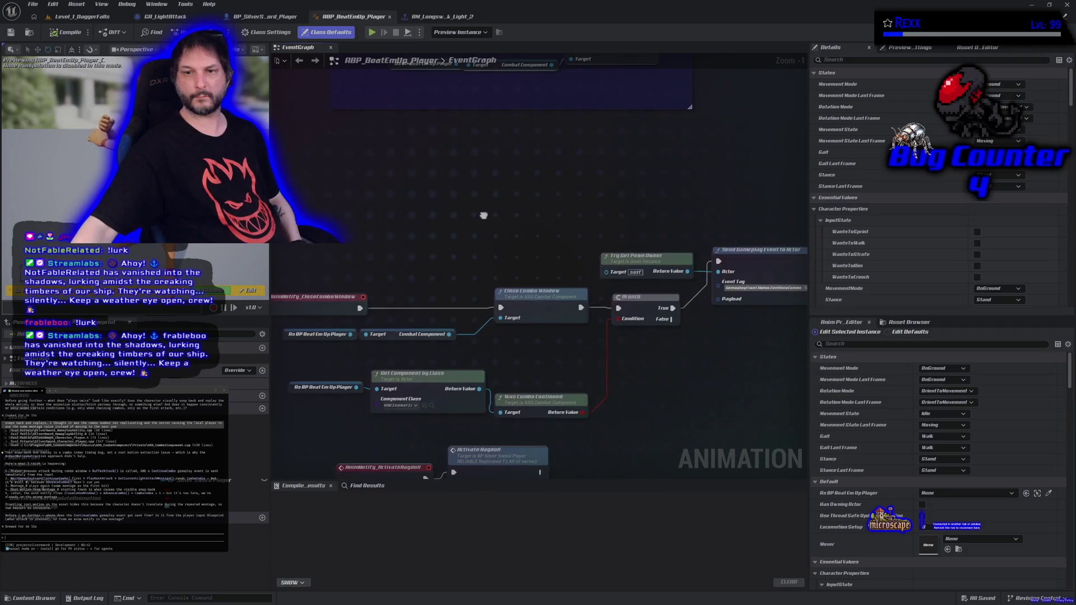
scroll(455, 205, "down", 1)
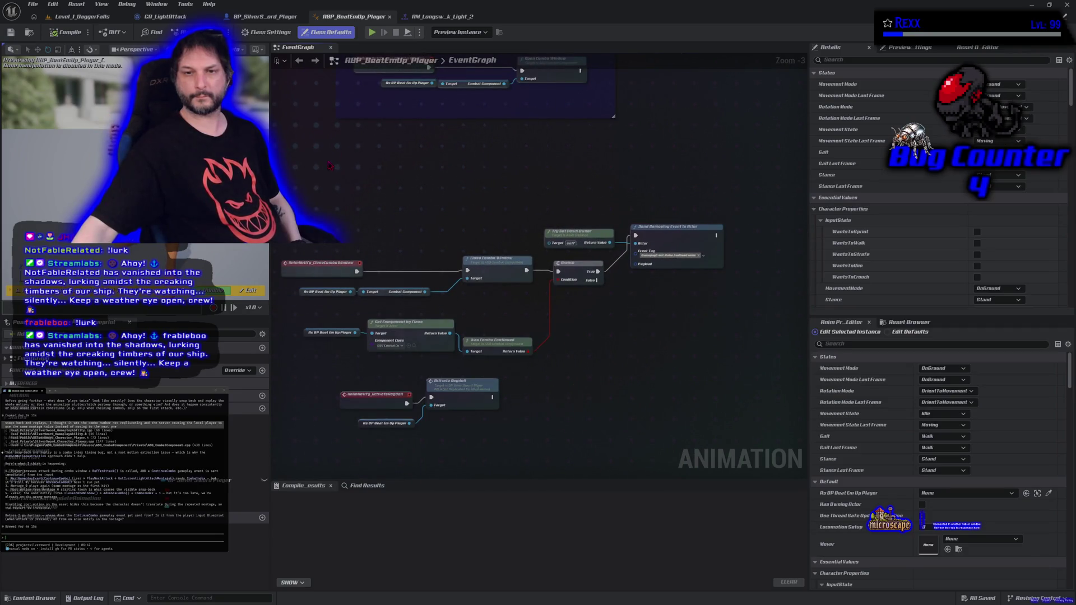
left_click_drag(314, 156, 655, 363)
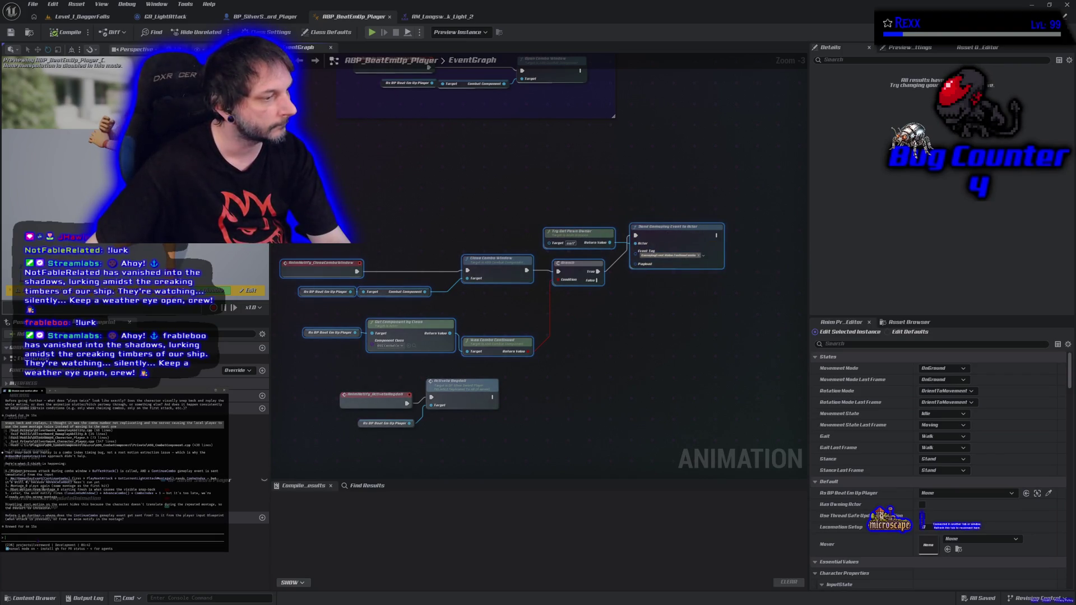
key("ctrl+v")
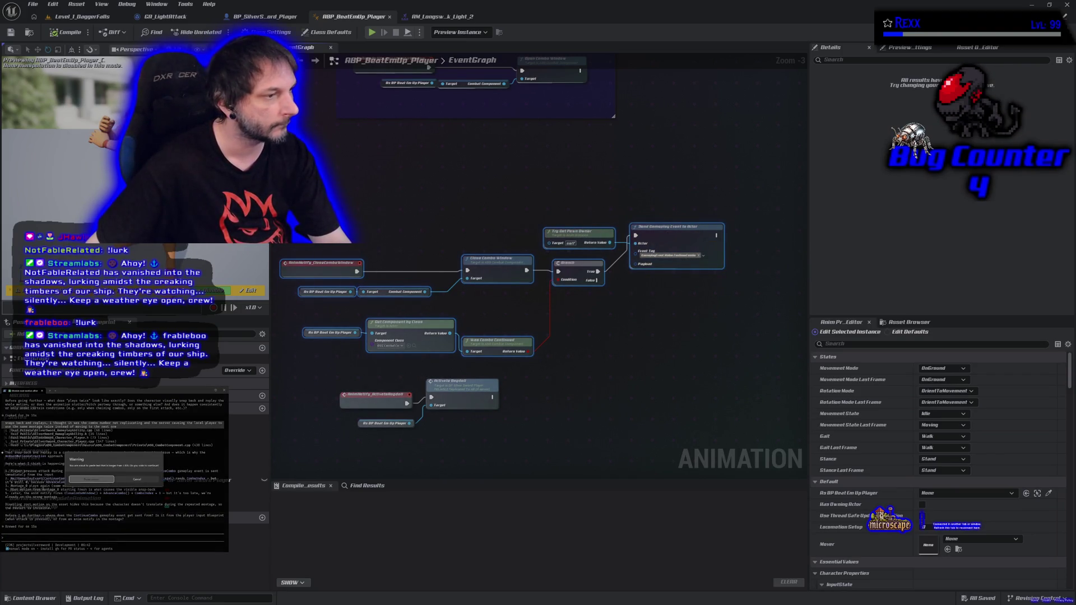
key("Return")
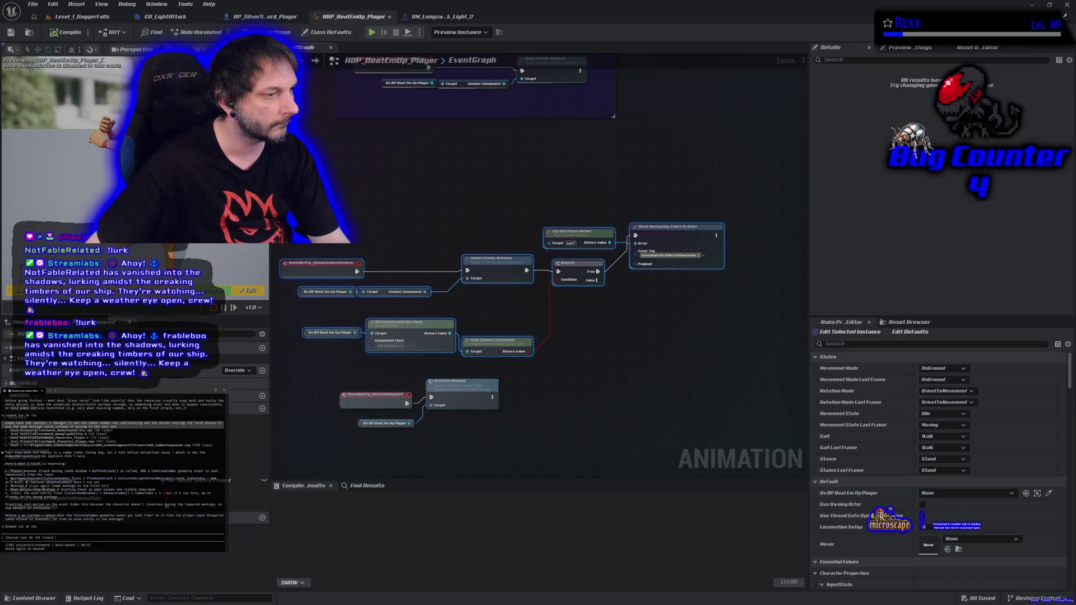
left_click(264, 17)
left_click_drag(347, 250, 241, 270)
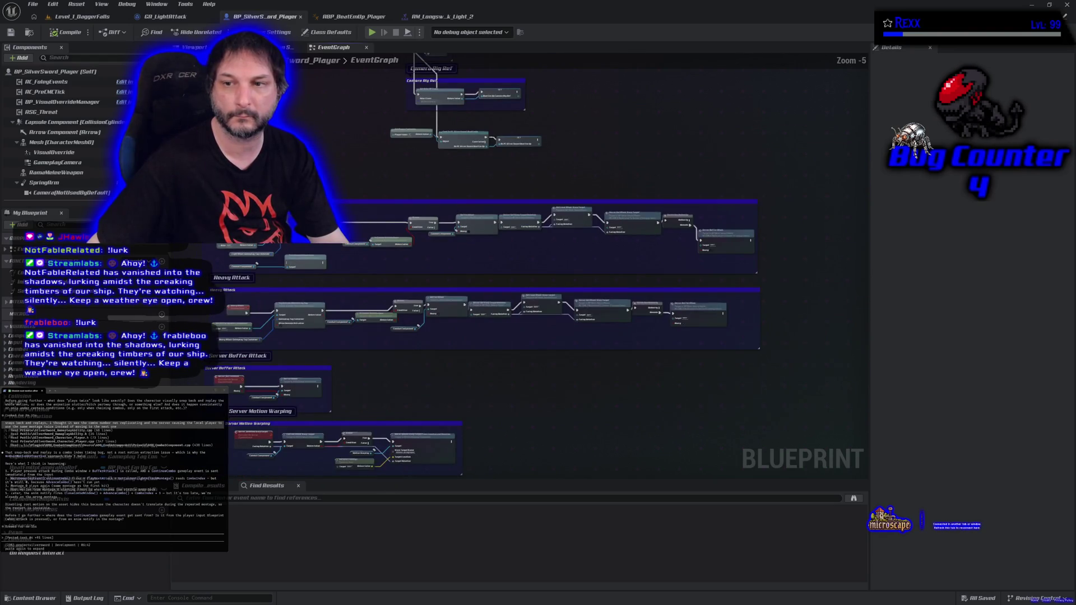
Step: Select the Server Motion Warping section and paste its nodes into the terminal, accepting the long-paste warning
mouse_move(189, 180)
left_mouse_down()
mouse_move(337, 269)
mouse_move(776, 287)
left_mouse_up()
left_click_drag(676, 416, 705, 249)
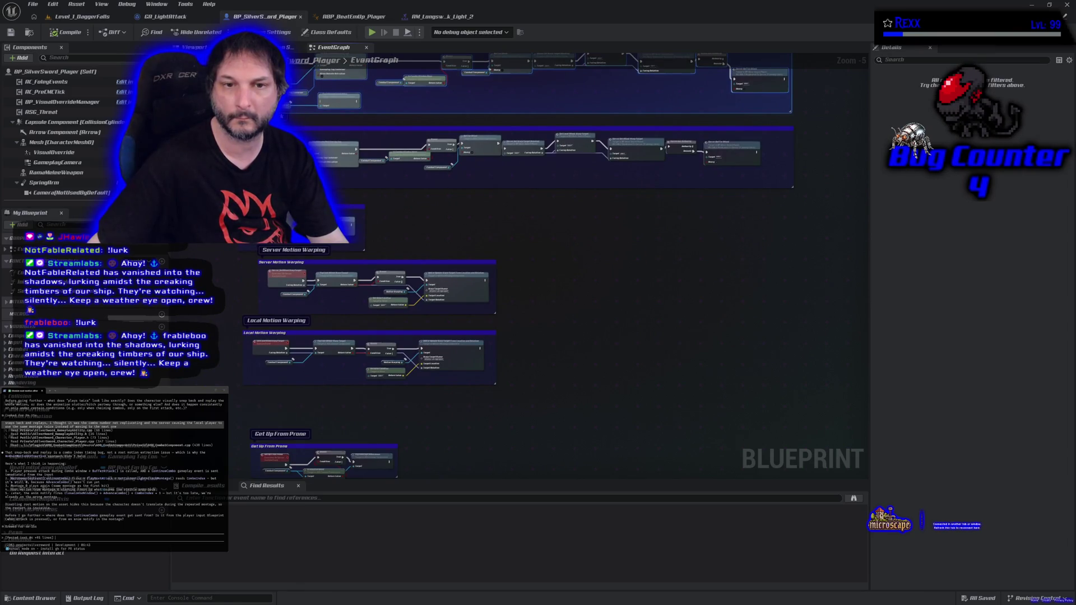
left_click_drag(374, 258, 375, 259)
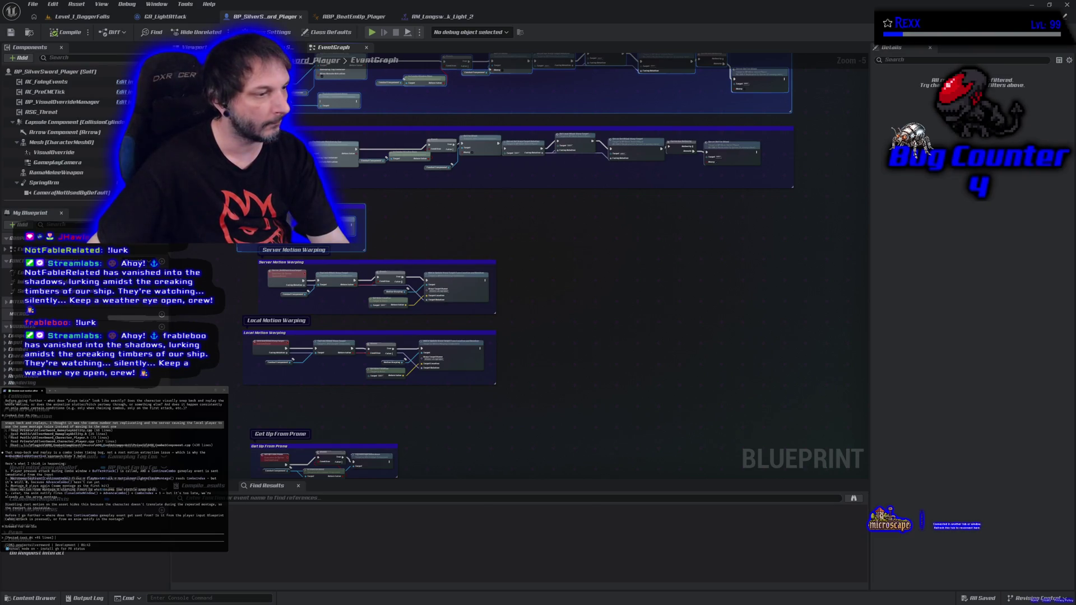
key("ctrl+v")
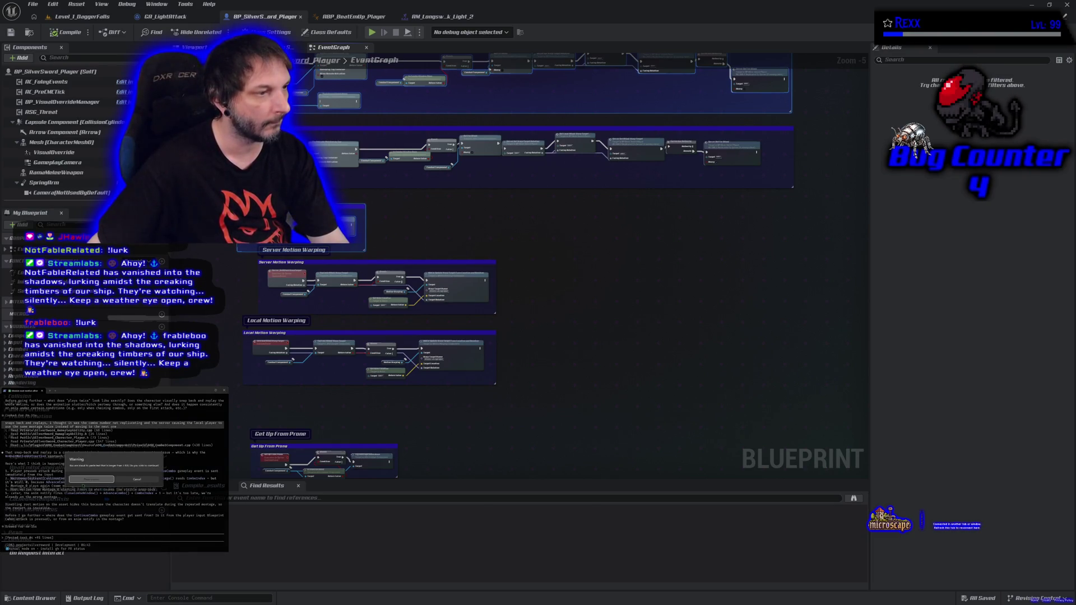
left_click(91, 480)
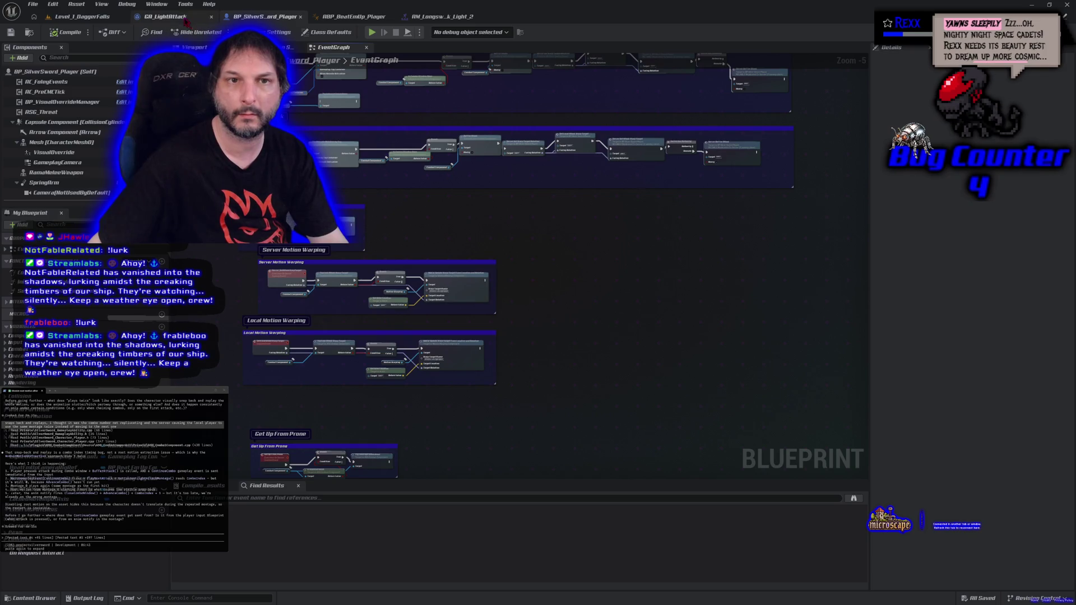
Step: Show the GA_LightAttack event graph without Class Defaults and submit its pasted nodes to Claude Code
left_click(165, 16)
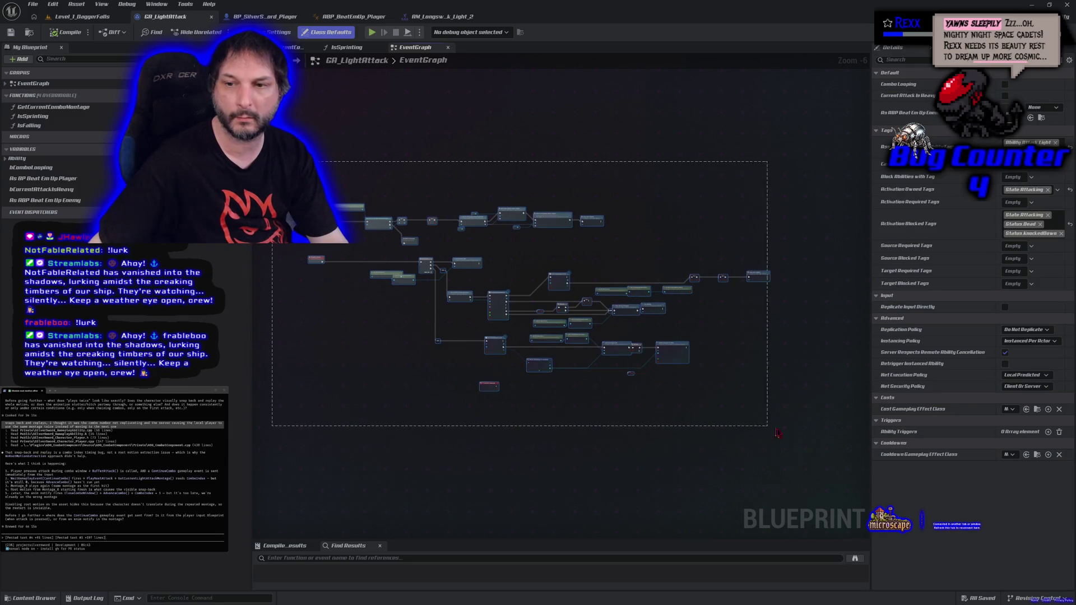
left_click(706, 410)
mouse_move(673, 355)
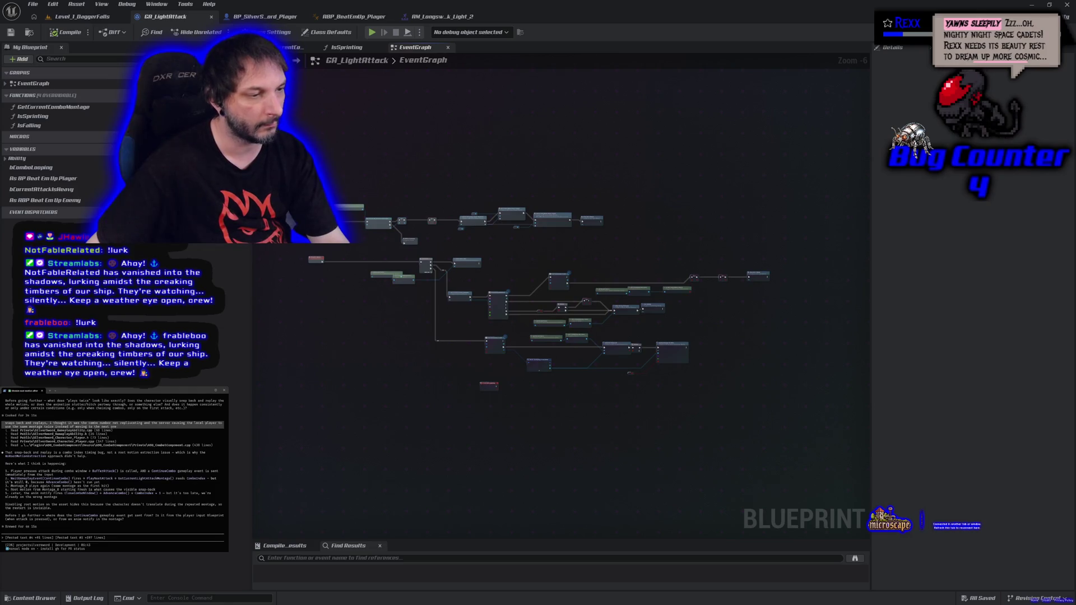
key("ctrl+v")
left_click(111, 480)
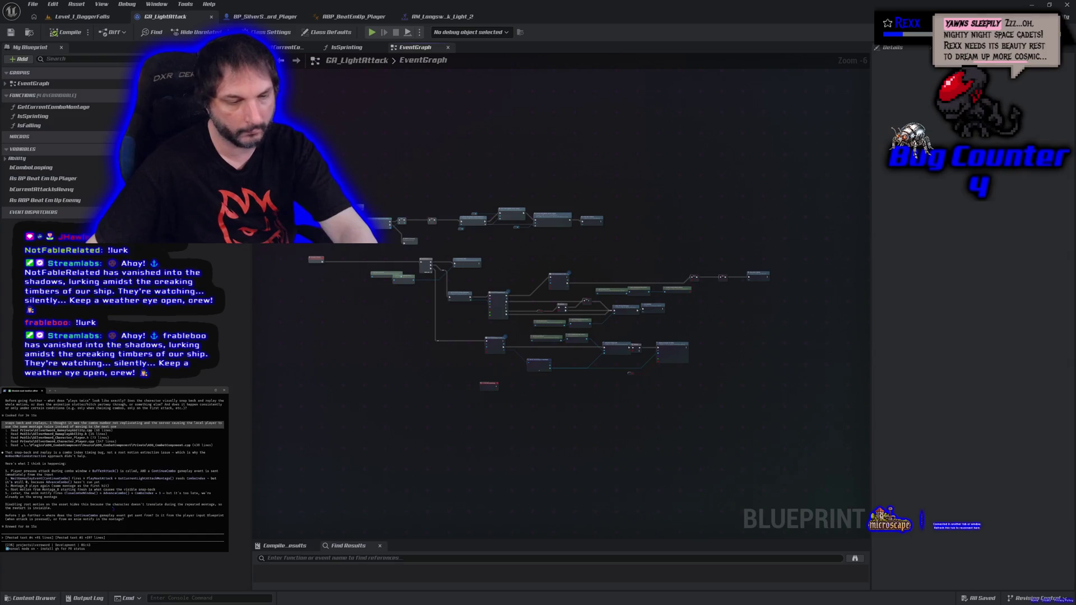
key("Return")
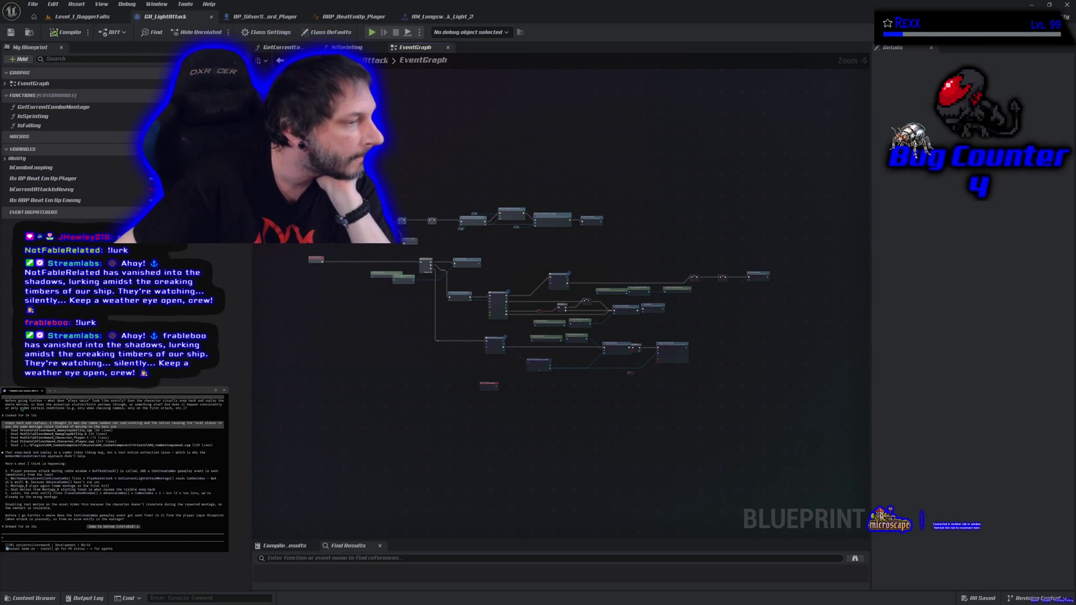
key("ctrl+v")
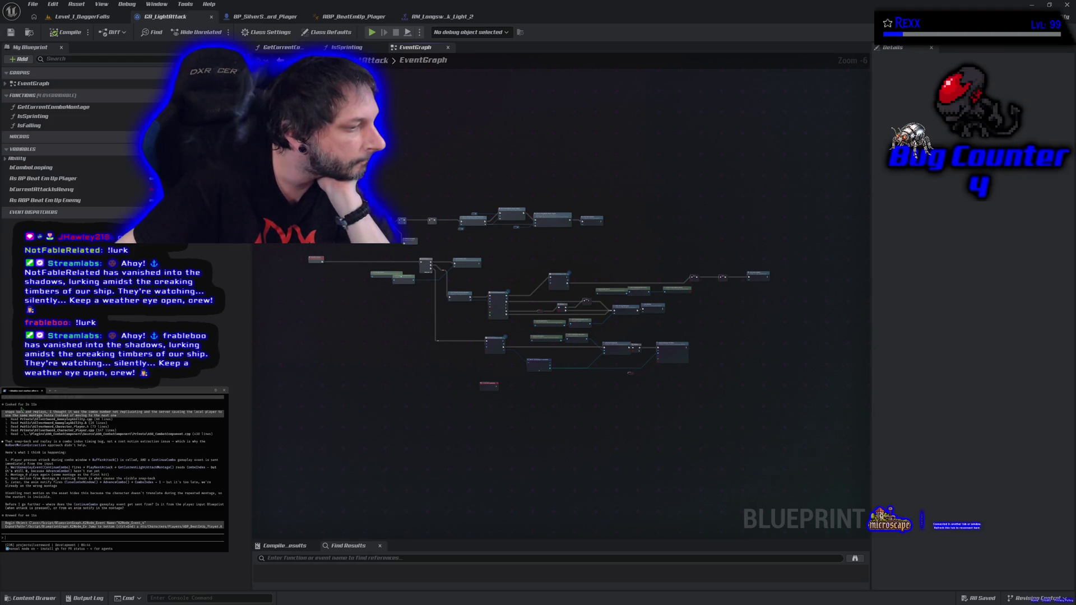